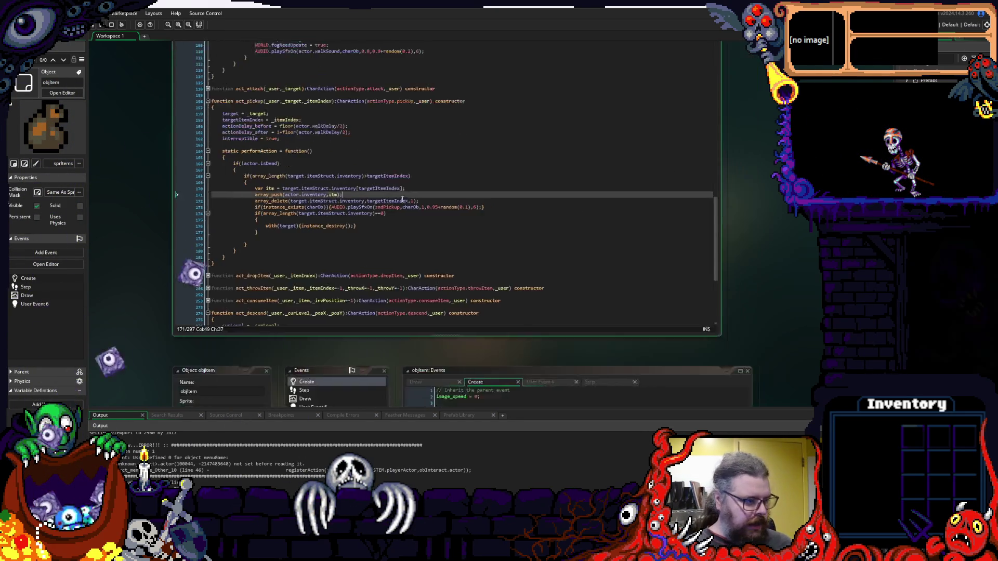
Review the act_pickup code for adding and removing items and action delays.
click(377, 212)
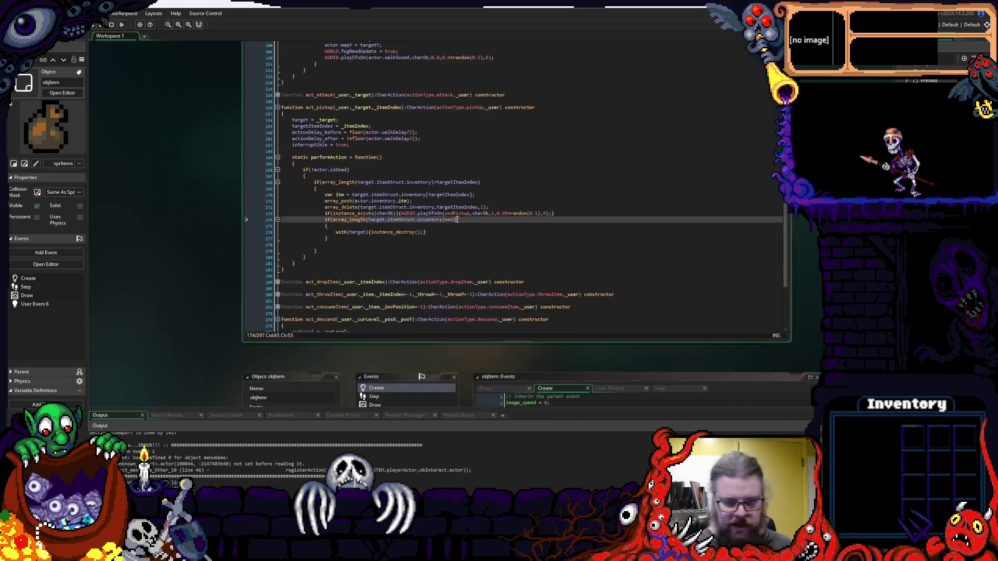
click(387, 272)
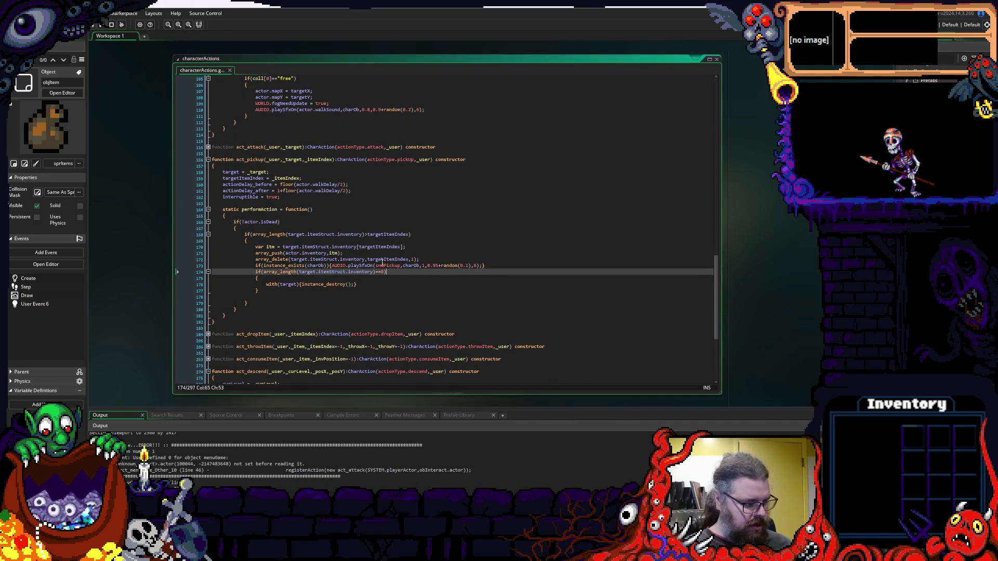
key(Up)
key(Up)
key(Up)
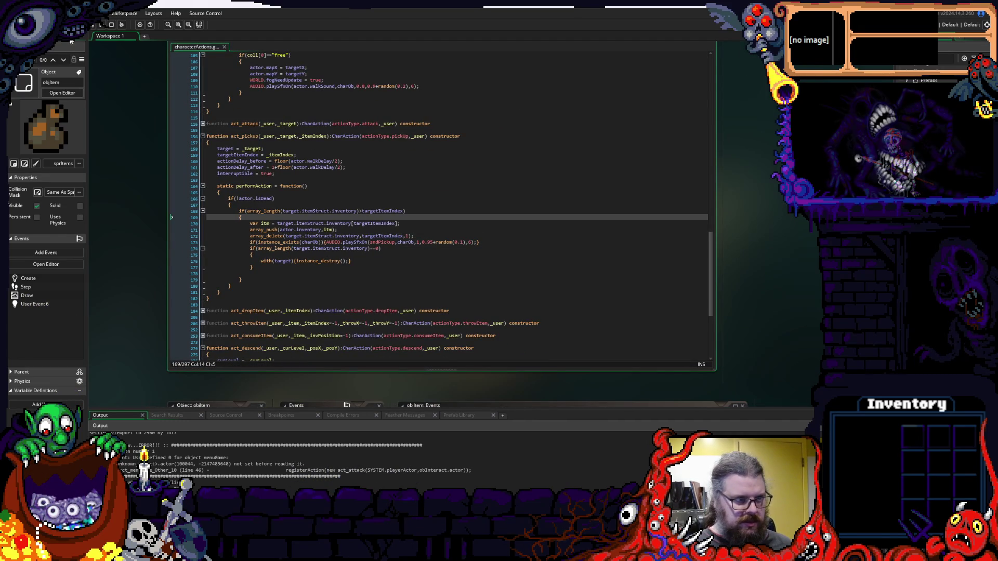
click(431, 237)
mouse_move(431, 301)
mouse_down()
mouse_move(442, 256)
mouse_move(430, 245)
mouse_move(438, 257)
mouse_up()
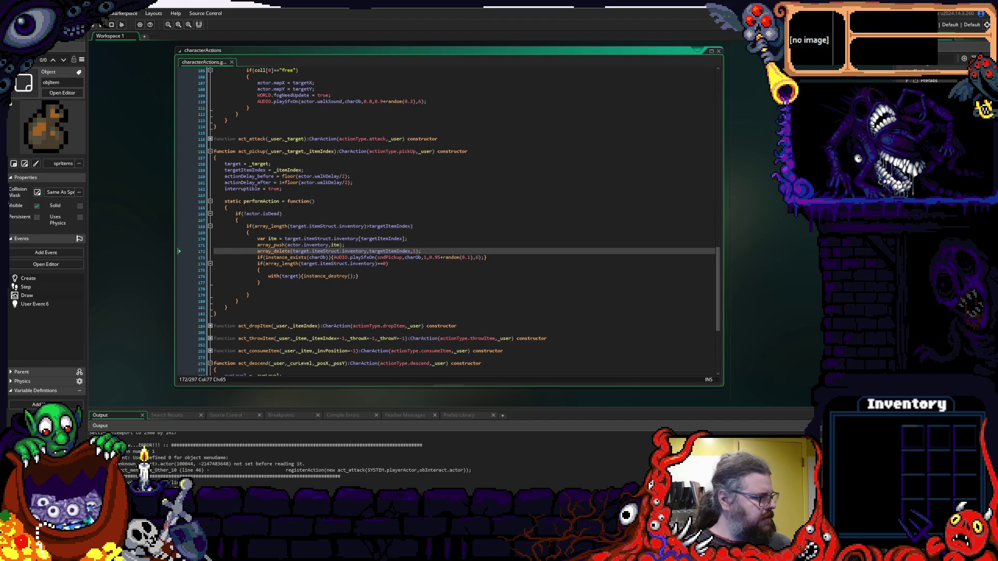
click(339, 173)
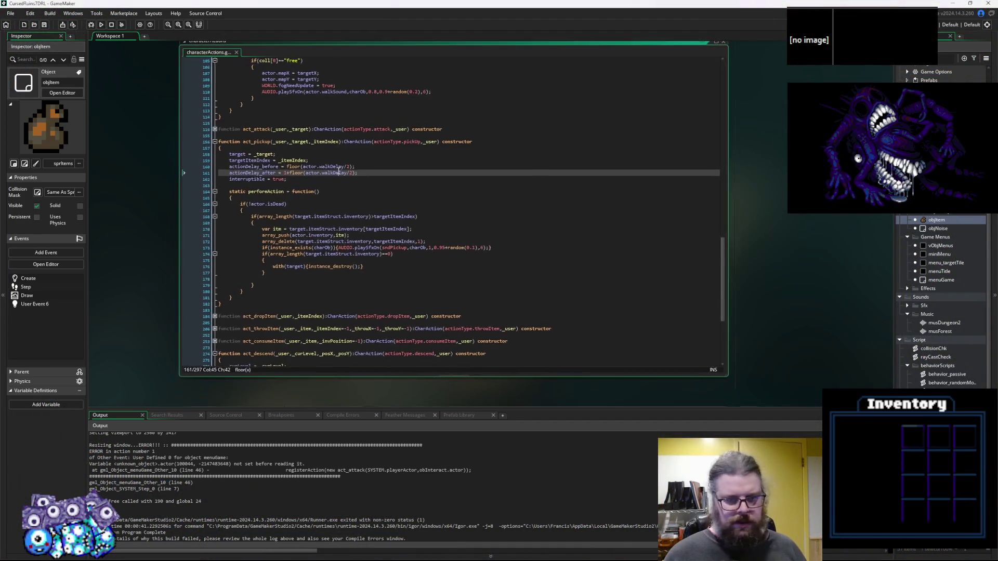
scroll(277, 494, down, 1)
scroll(277, 494, up, 2)
scroll(277, 494, down, 2)
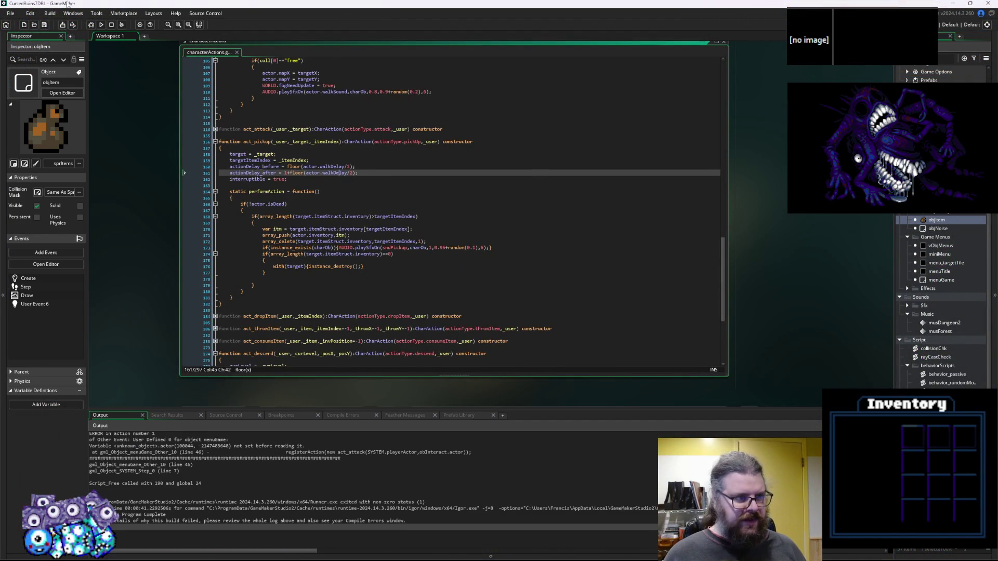
Run the game in debug mode, start a new game and walk the player around.
click(92, 29)
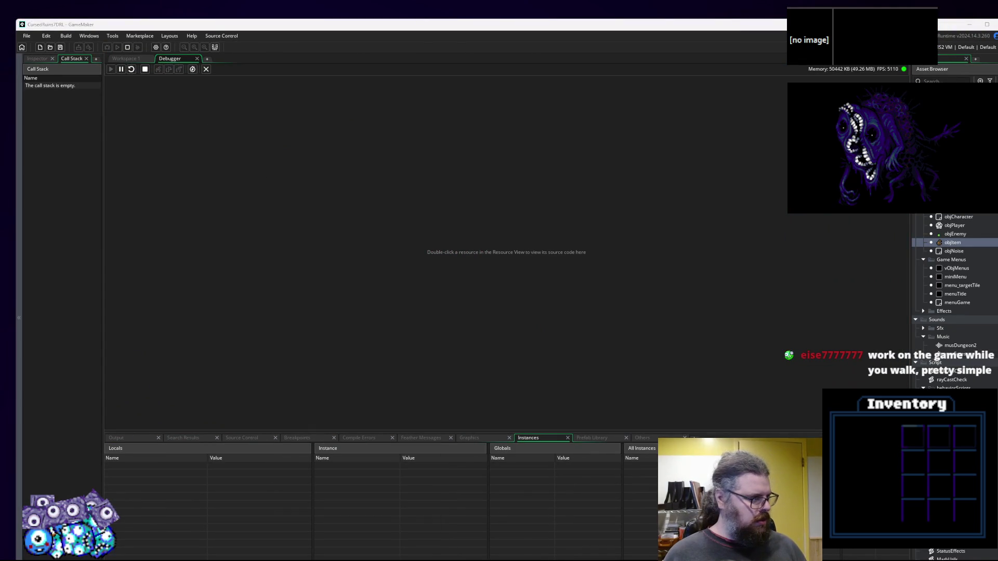
key(Return)
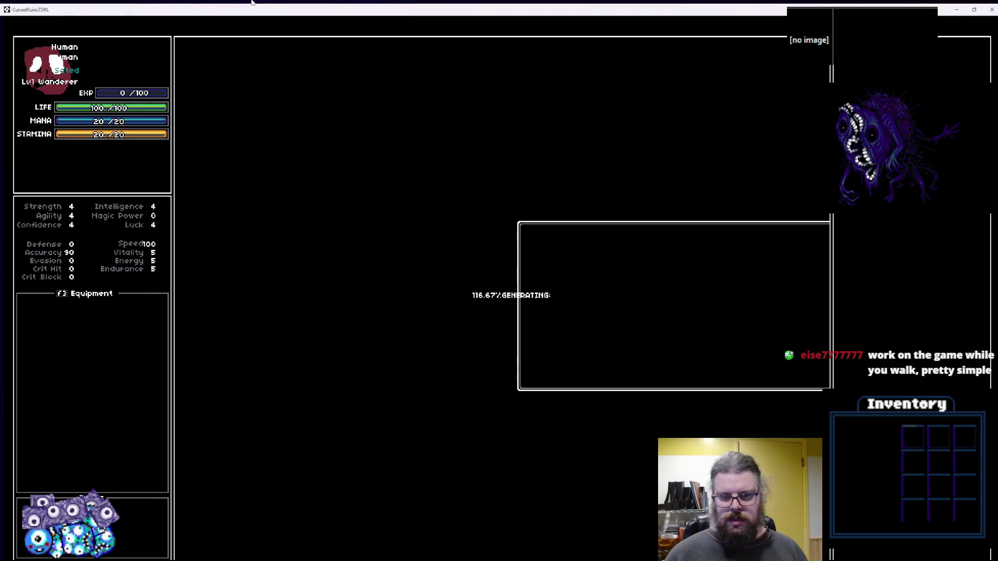
key(Up)
key(Up)
key(Up)
key(Right)
key(Right)
key(Right)
key(Right)
key(Right)
key(Right)
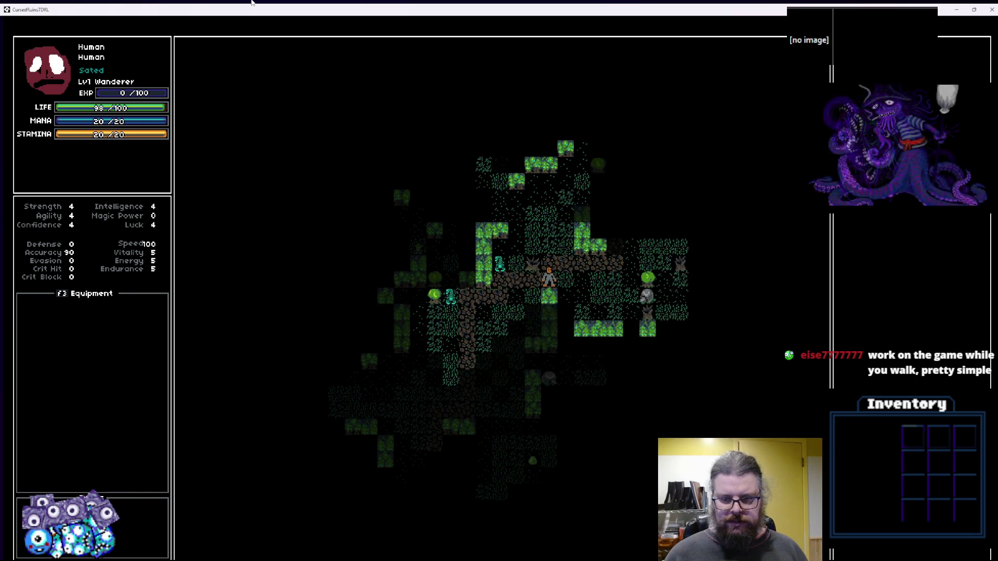
key(Up)
key(Right)
key(Right)
key(Right)
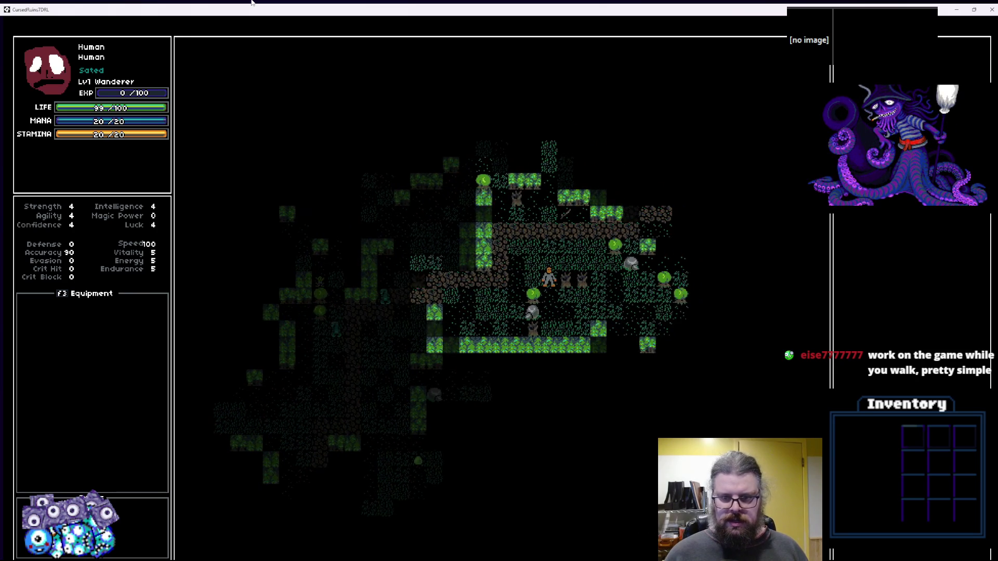
key(Up)
key(Up)
key(Up)
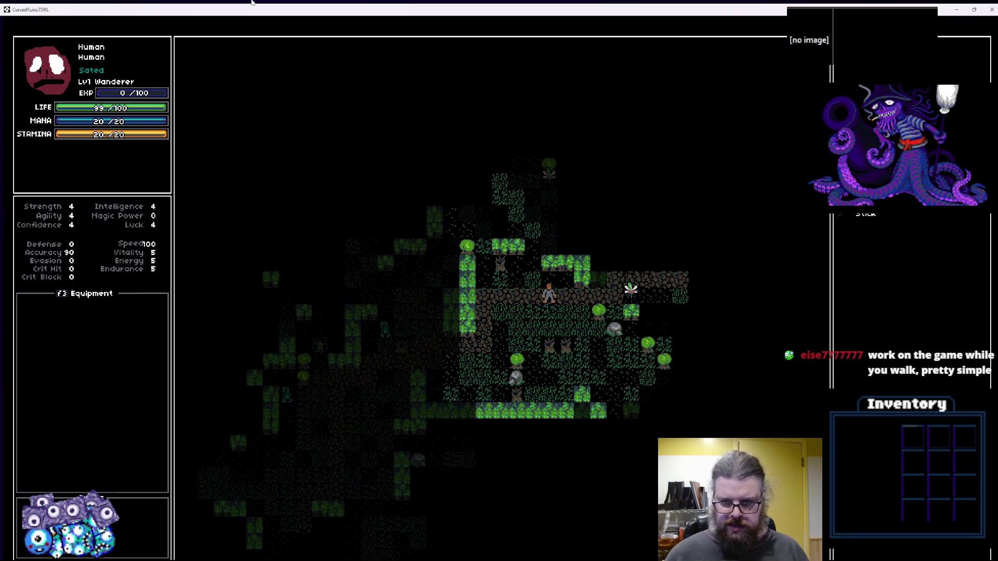
key(Down)
key(Down)
key(Left)
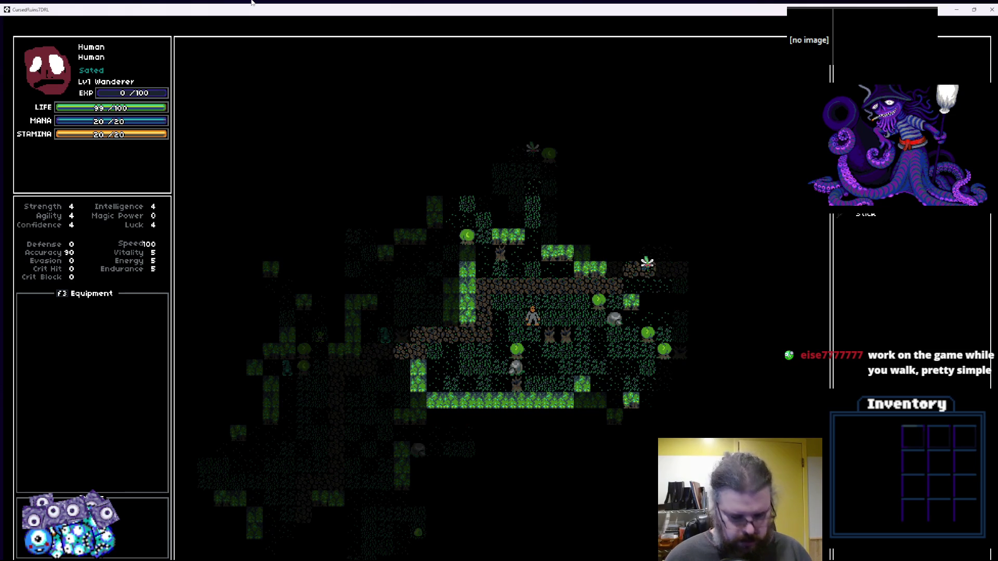
Open an inventory item's action menu, then walk into a creature to attack until it crashes.
key(Return)
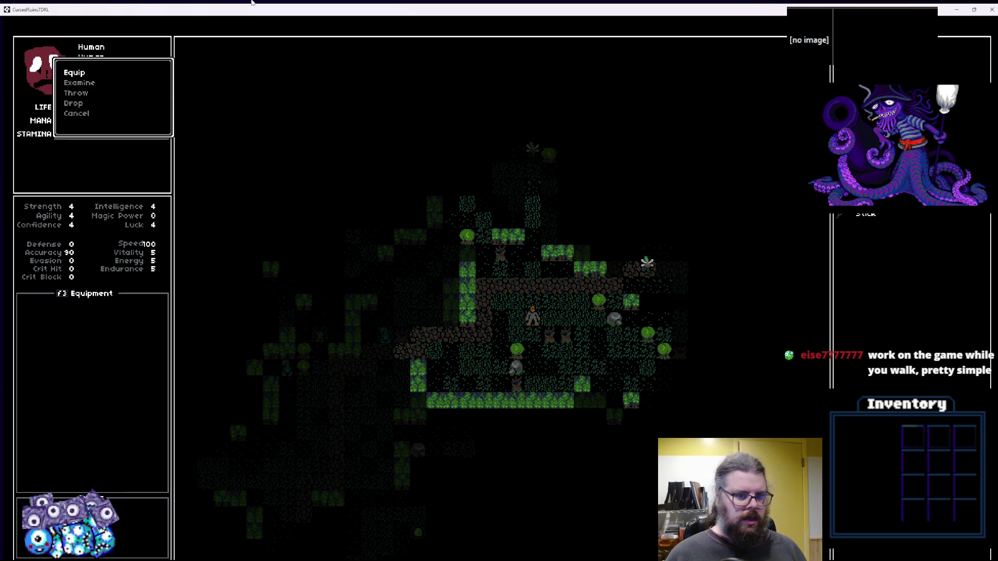
key(Right)
key(Up)
key(Right)
key(Right)
key(Up)
key(Right)
key(Right)
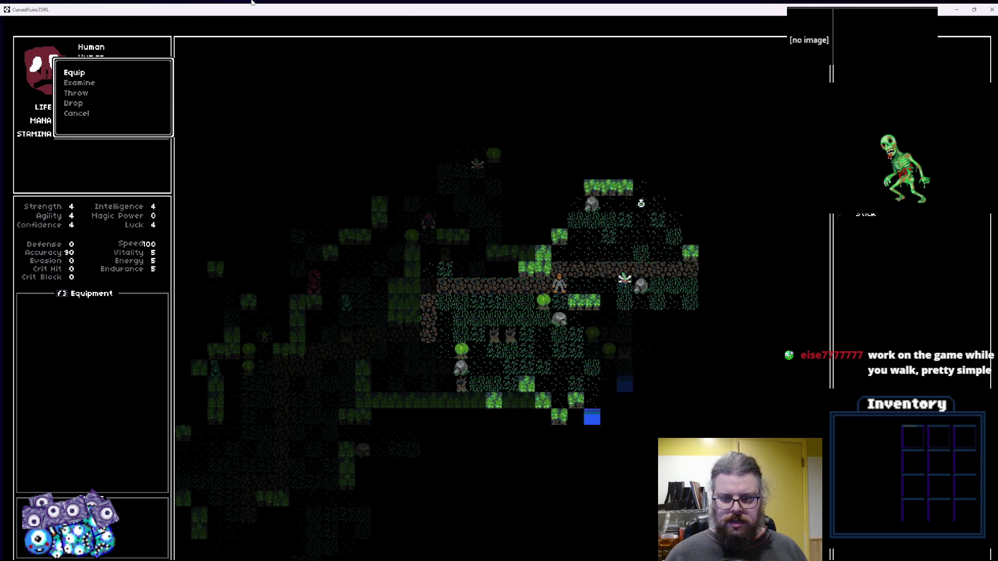
key(Right)
key(Right)
key(Up)
key(Right)
key(Right)
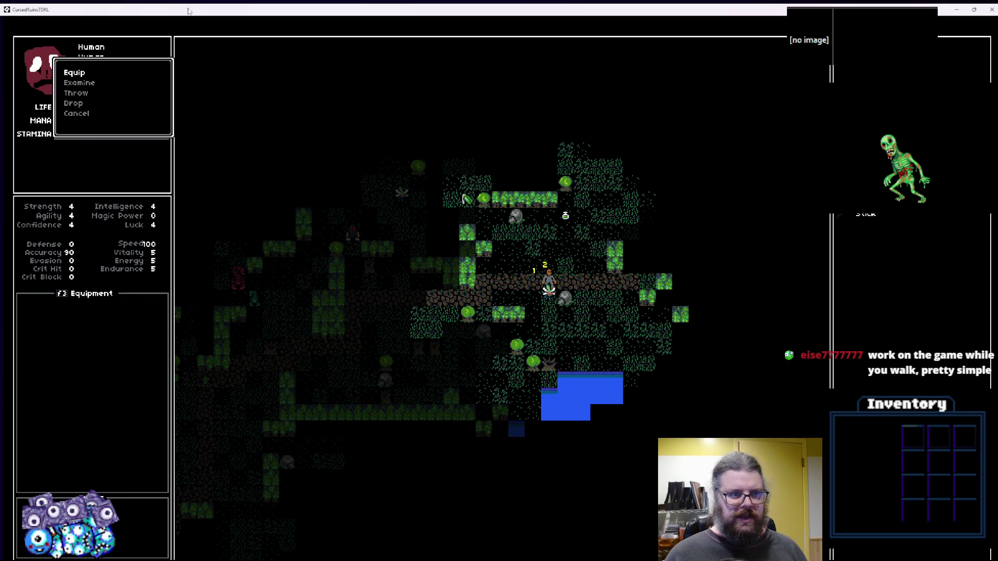
key(Right)
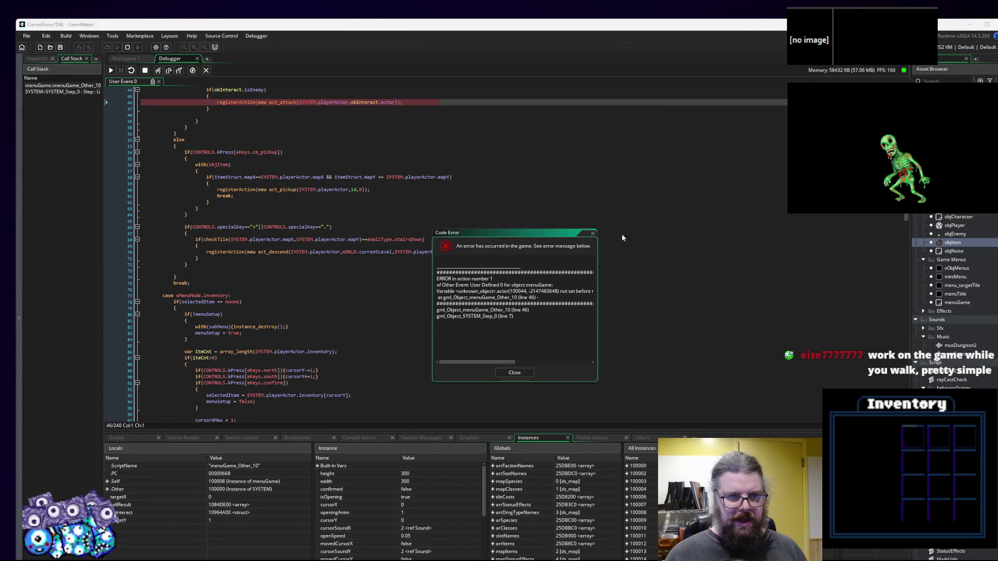
Inspect the failing act_attack line and the obInteract and collision values in the debugger.
click(188, 233)
scroll(328, 263, up, 8)
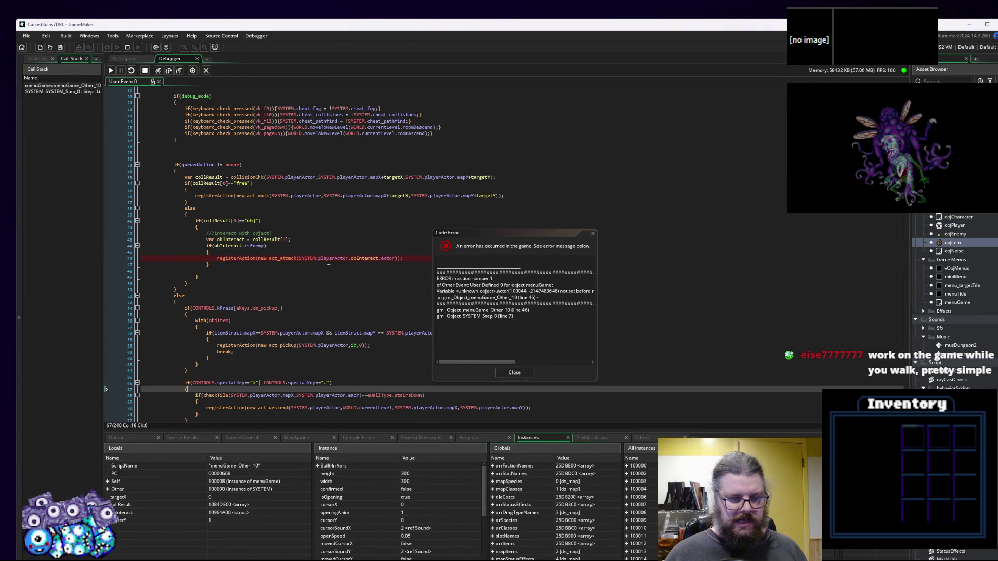
mouse_move(330, 258)
mouse_move(372, 258)
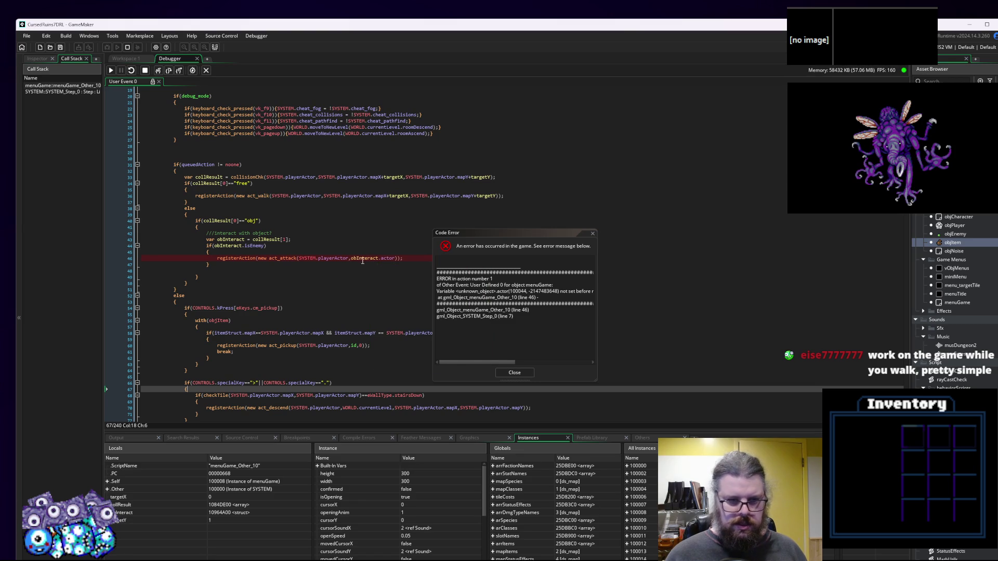
click(362, 259)
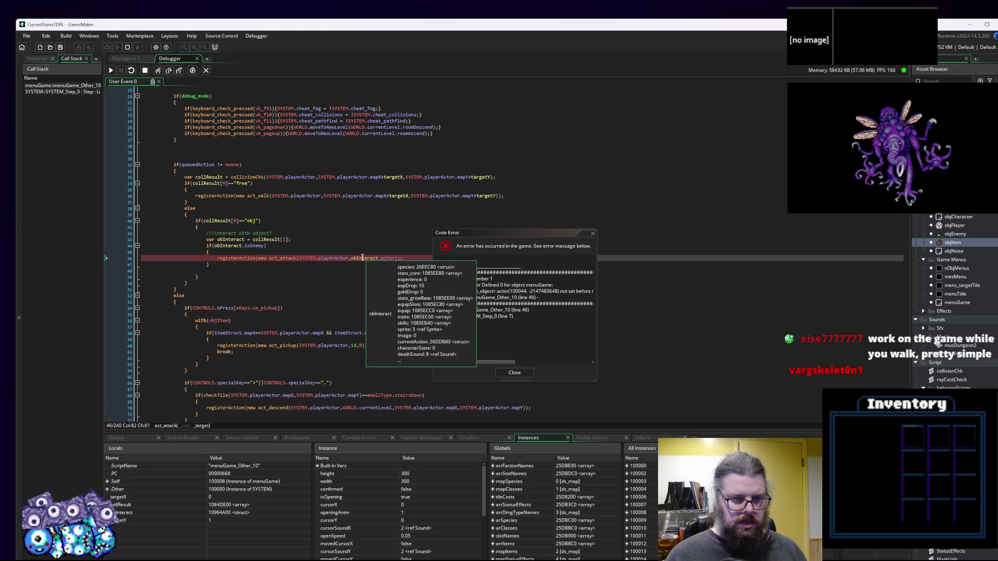
click(267, 240)
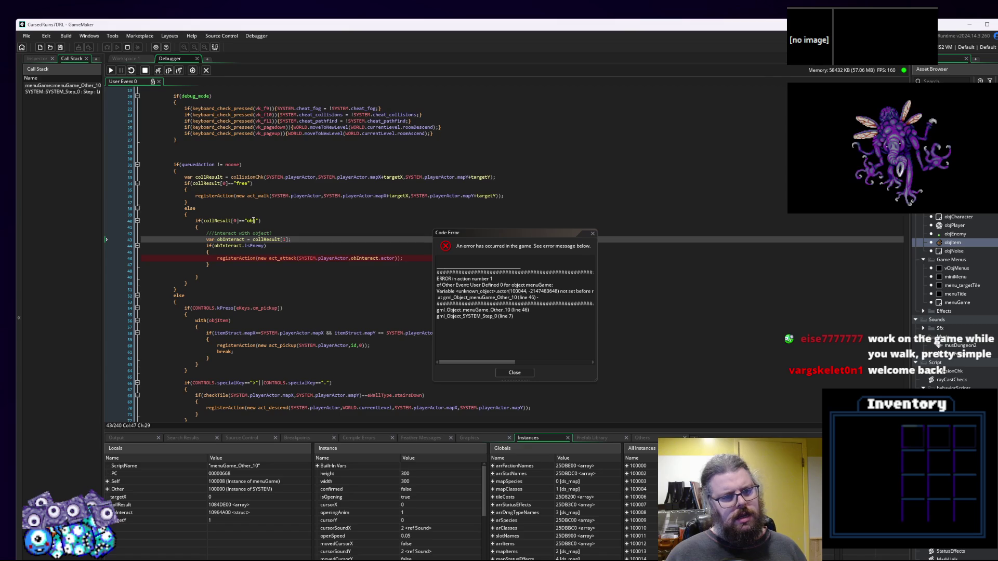
click(273, 240)
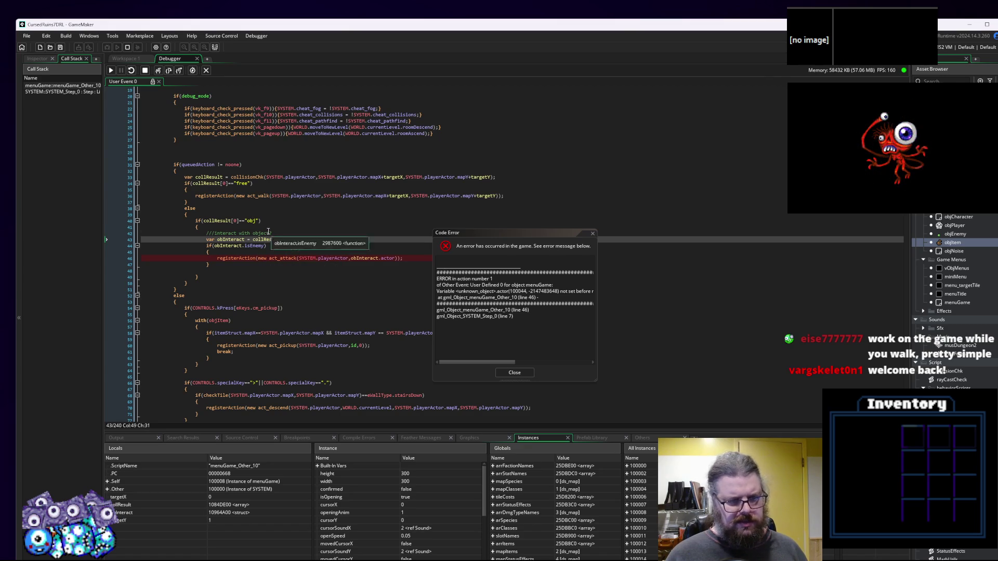
click(266, 240)
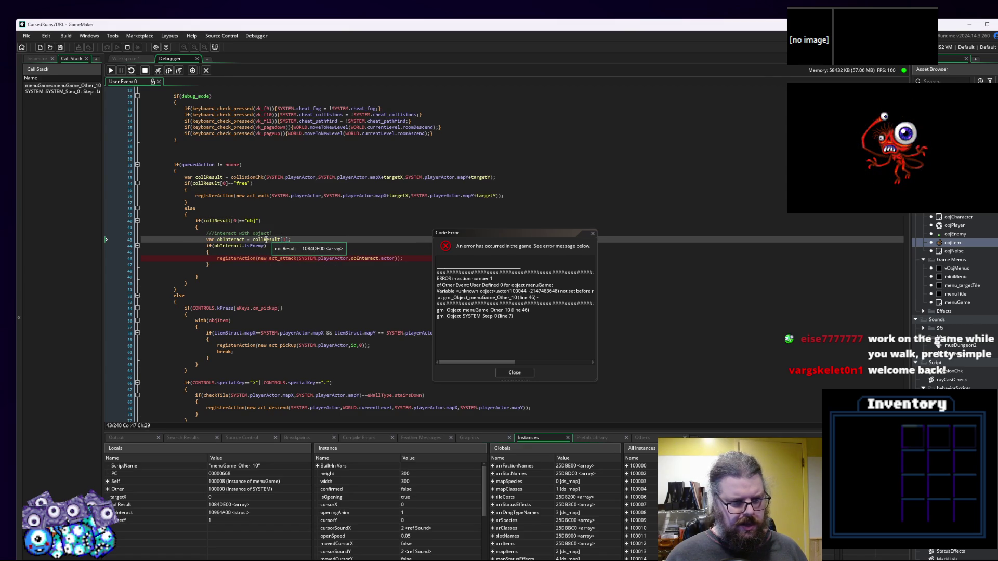
Move the error report aside and examine obInteract near the failing line.
mouse_move(265, 239)
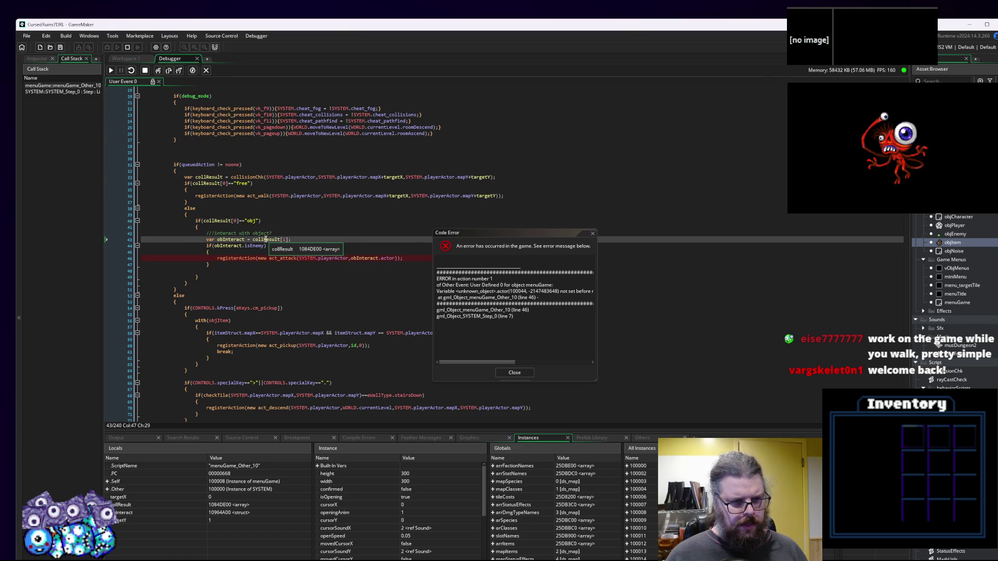
mouse_move(277, 259)
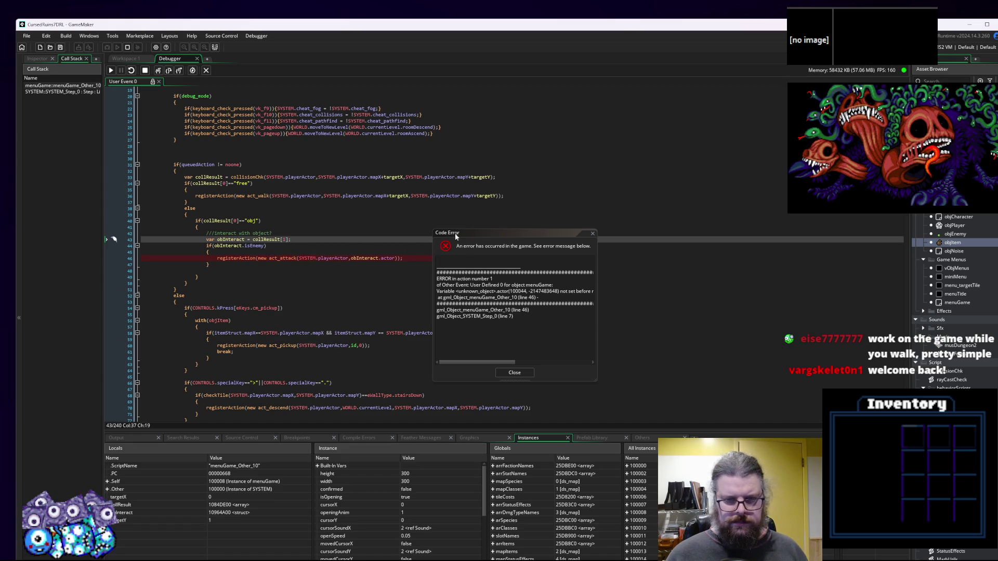
drag(468, 233, 574, 230)
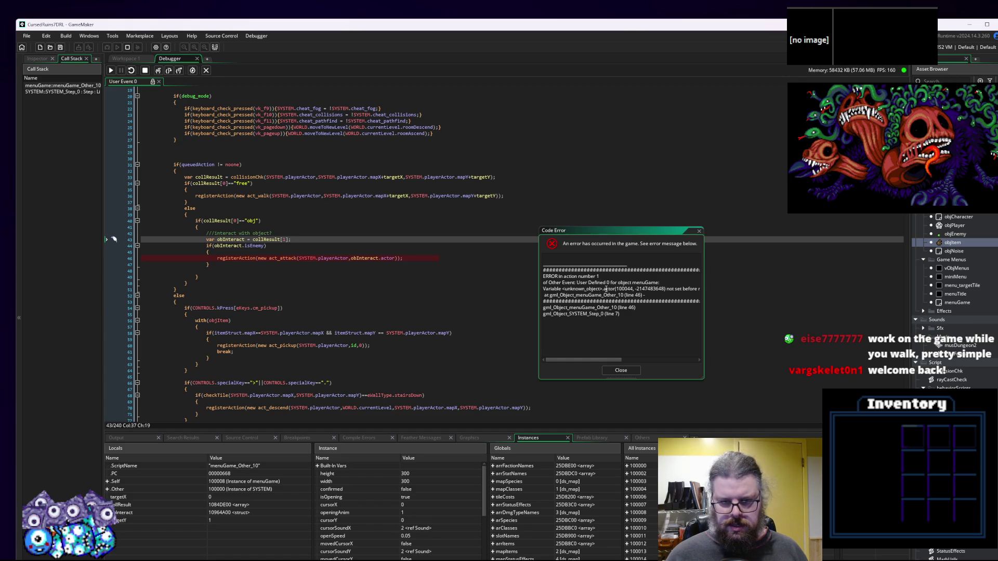
click(187, 295)
mouse_move(372, 258)
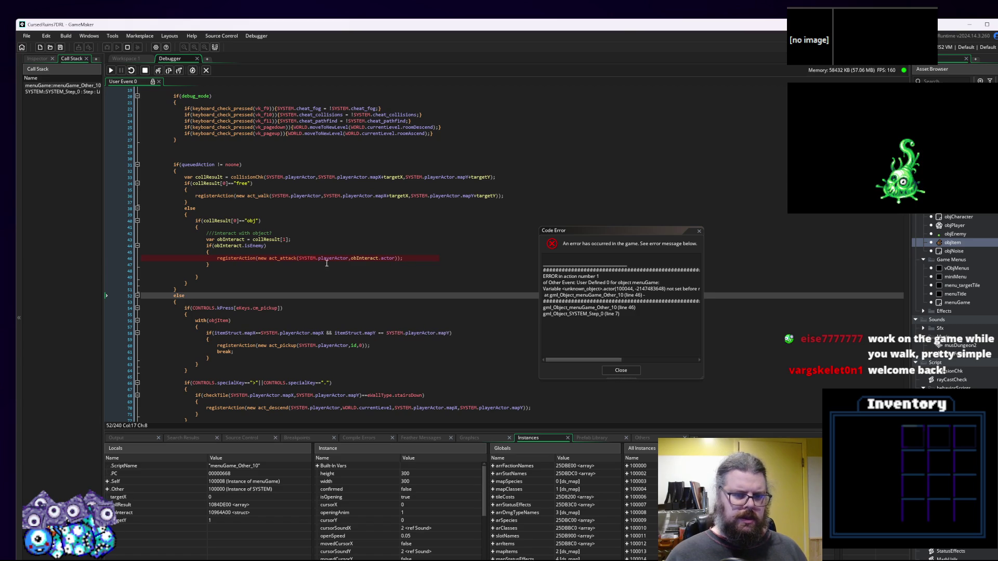
mouse_move(337, 258)
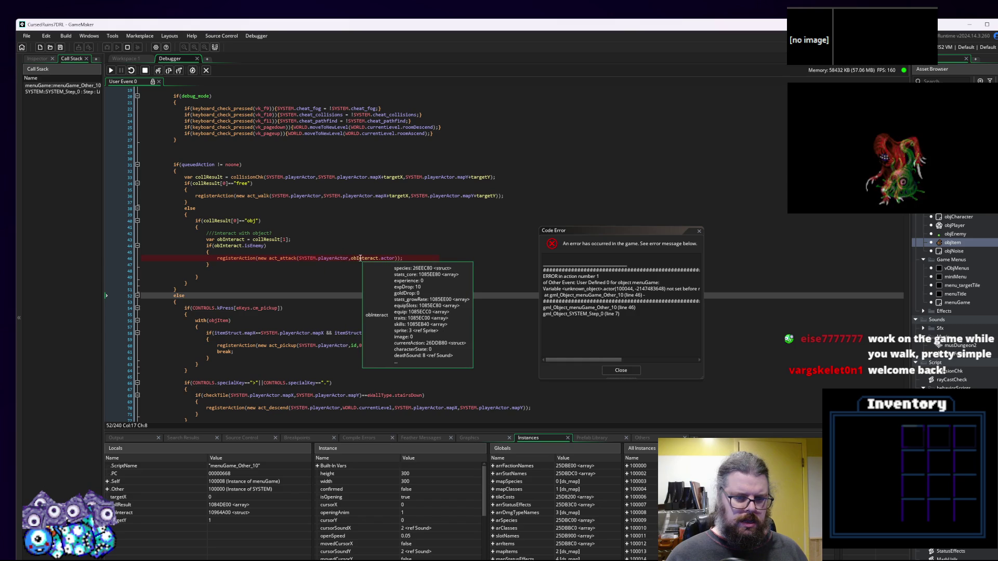
Stop the debug session and close the error report.
click(145, 70)
click(374, 263)
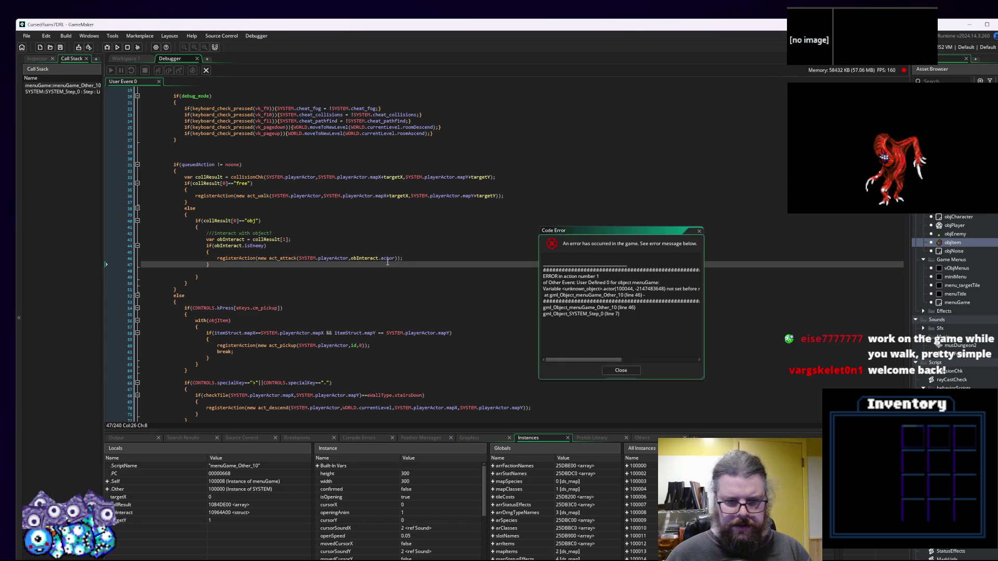
click(621, 371)
Change the act_attack argument from obInteract.actor to obInteract and relaunch the game.
double_click(364, 259)
key(BackSpace)
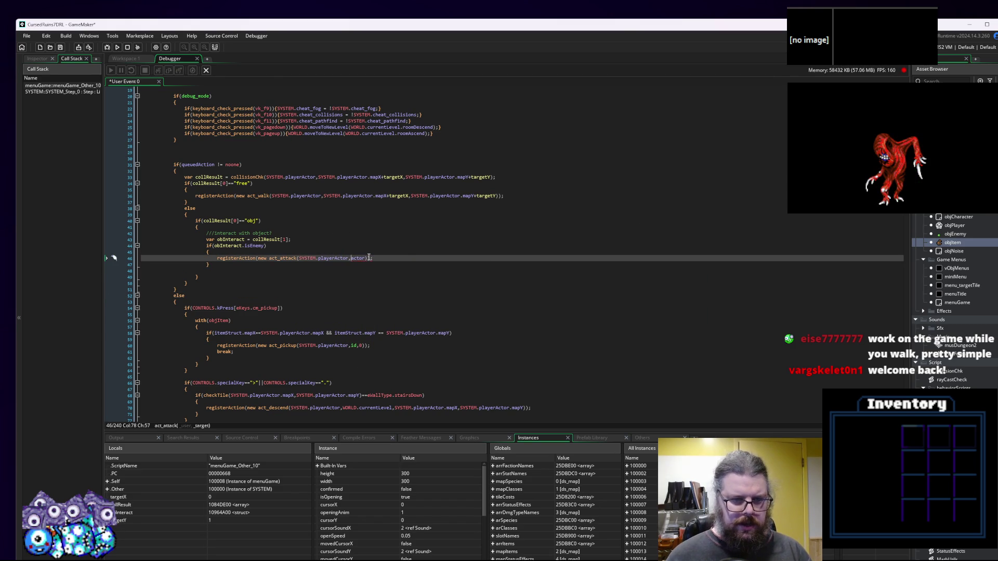
text(obInteract.)
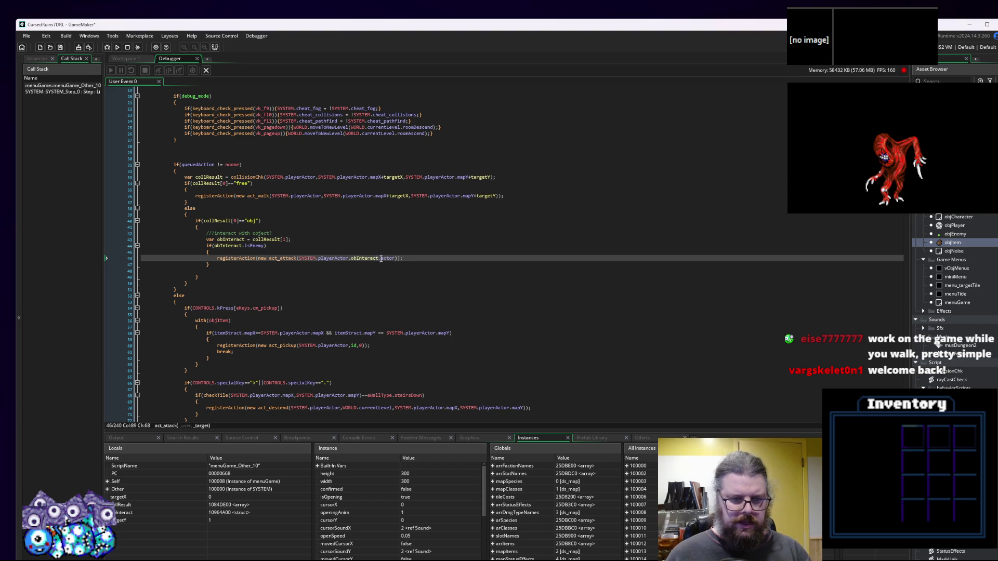
key(Delete)
key(Delete)
key(Delete)
key(BackSpace)
key(Up)
key(Up)
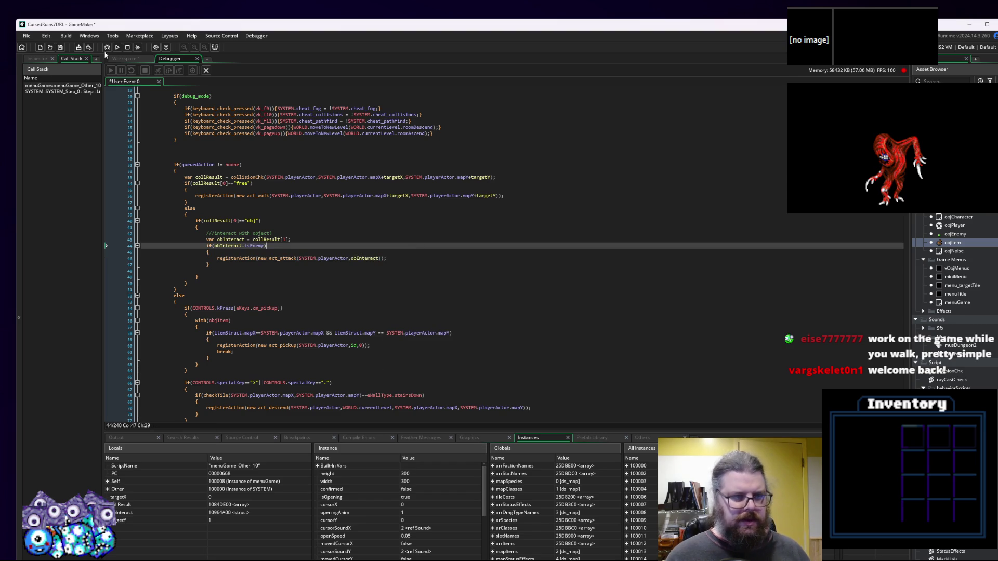
click(106, 48)
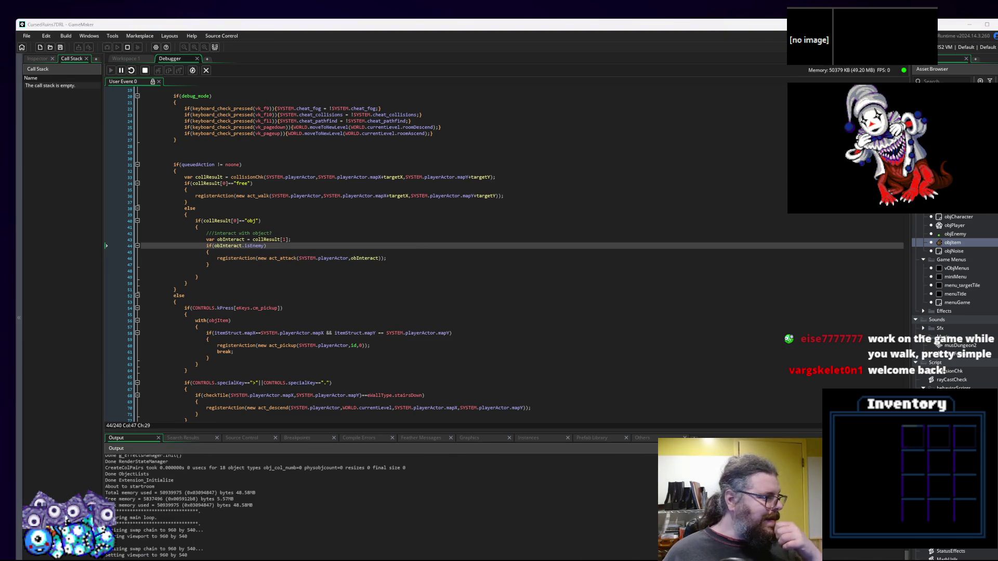
Start a new game and fight the adjacent enemy and the slime below.
key(Return)
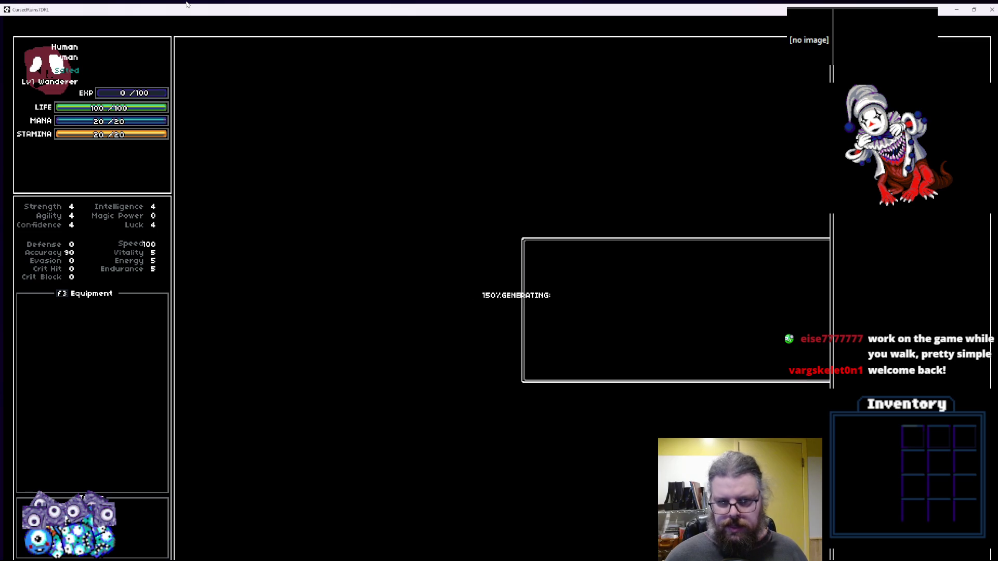
key(Right)
key(Right)
key(Right)
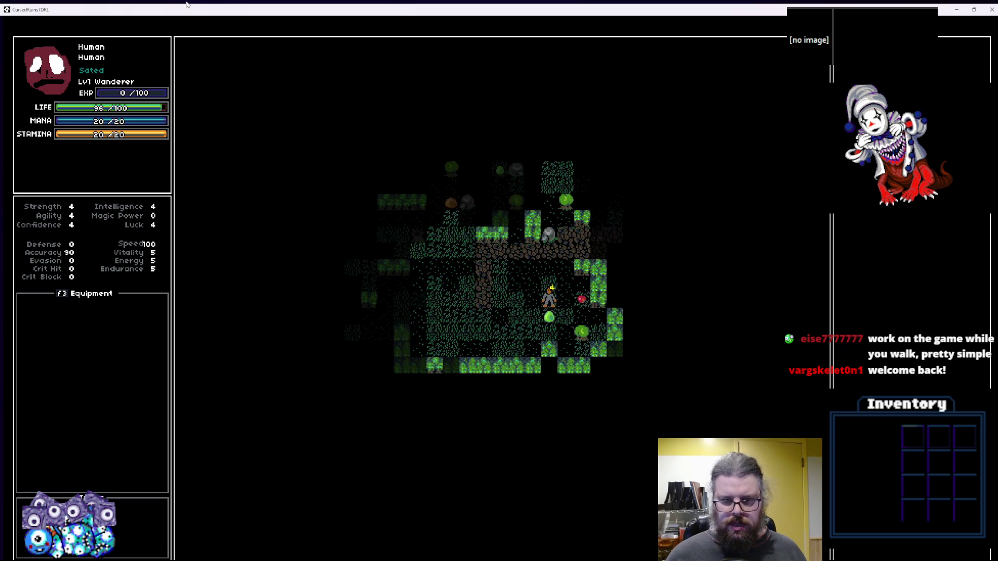
key(Right)
key(Right)
key(Right)
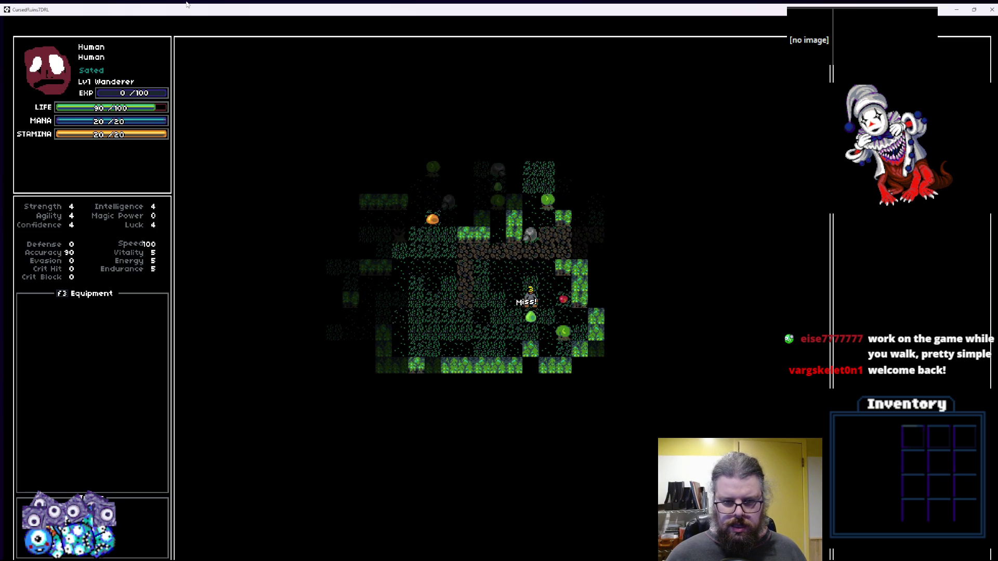
key(Right)
key(Right)
key(Right)
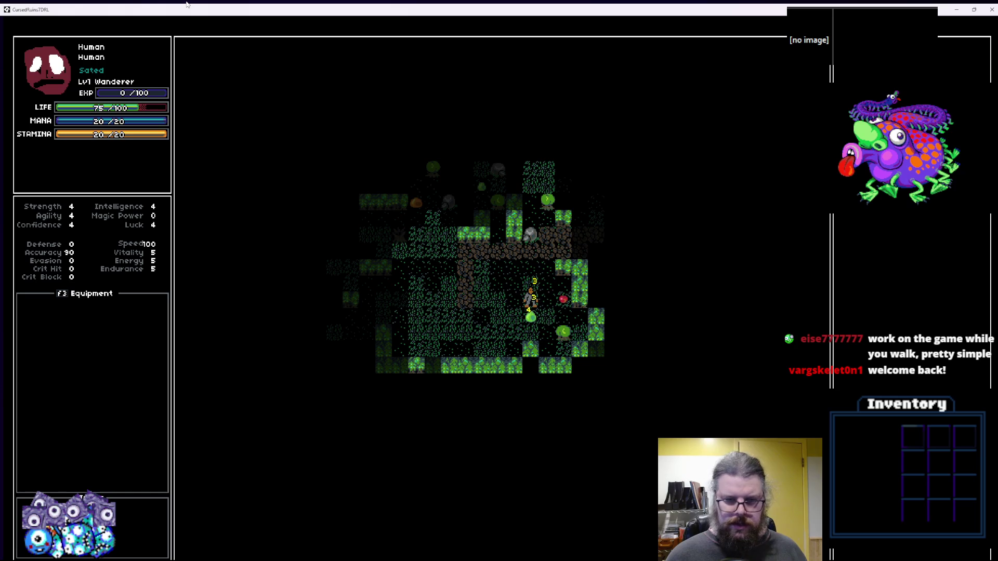
key(Right)
key(Right)
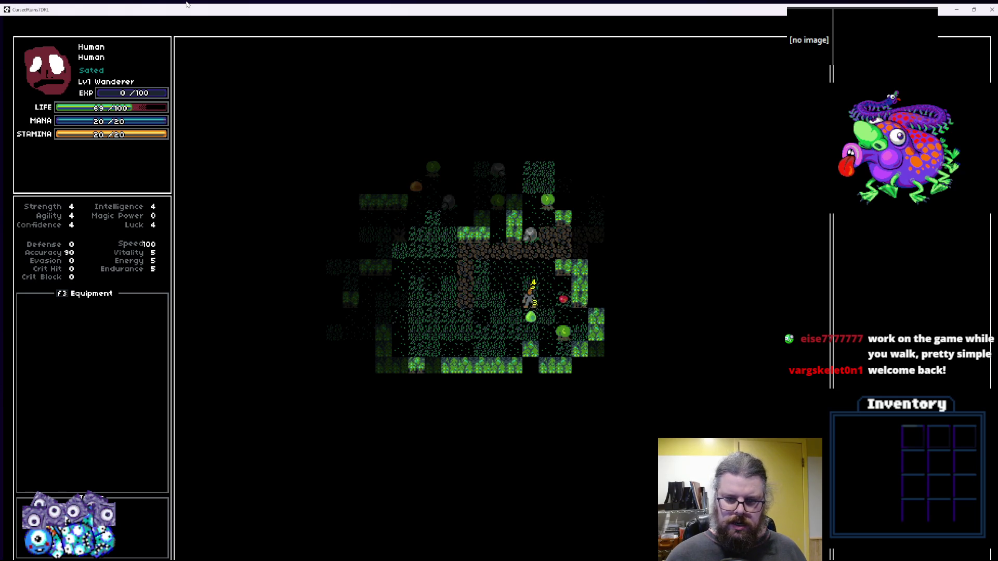
key(Down)
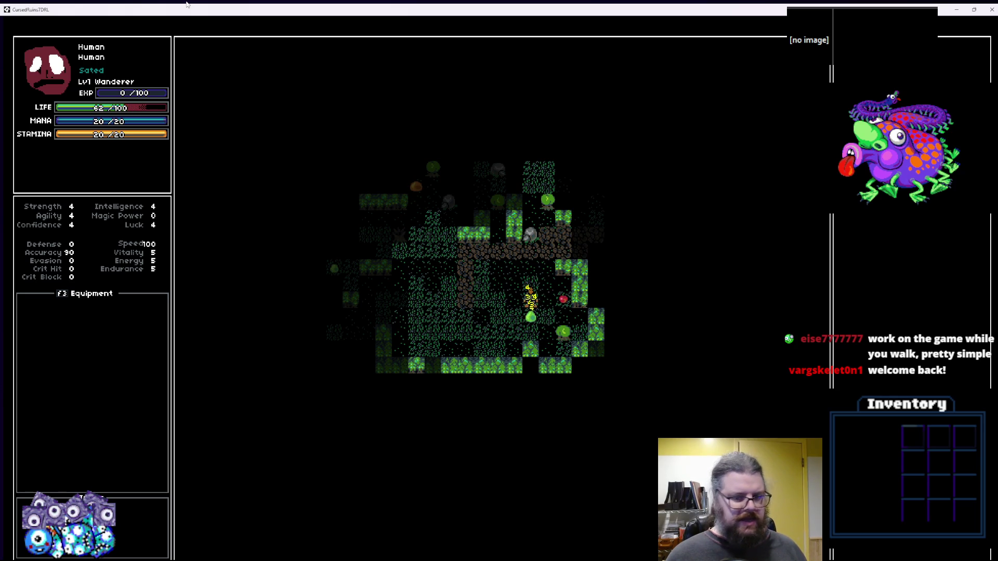
key(Down)
key(Up)
key(Up)
key(Up)
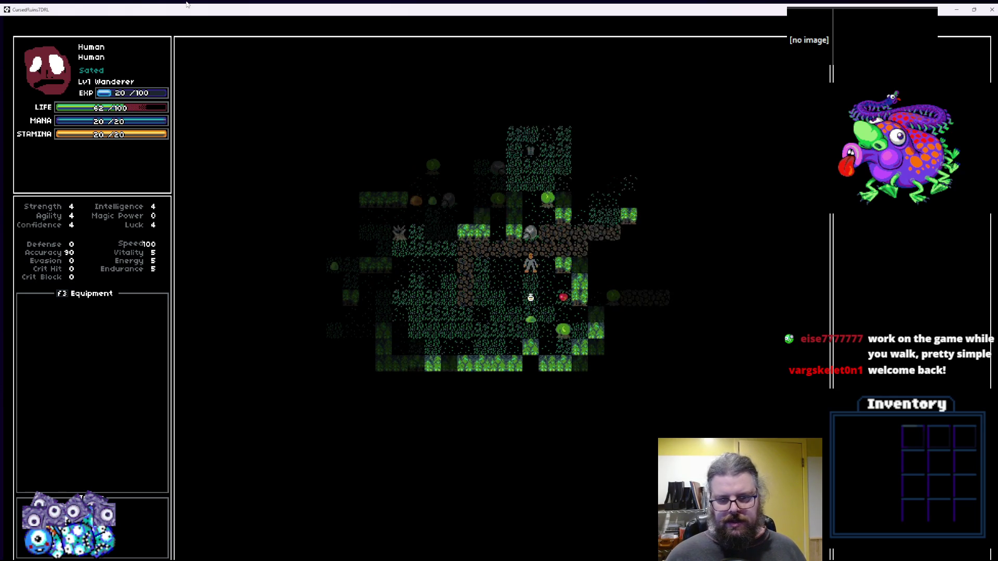
key(Right)
key(Right)
key(Right)
key(Right)
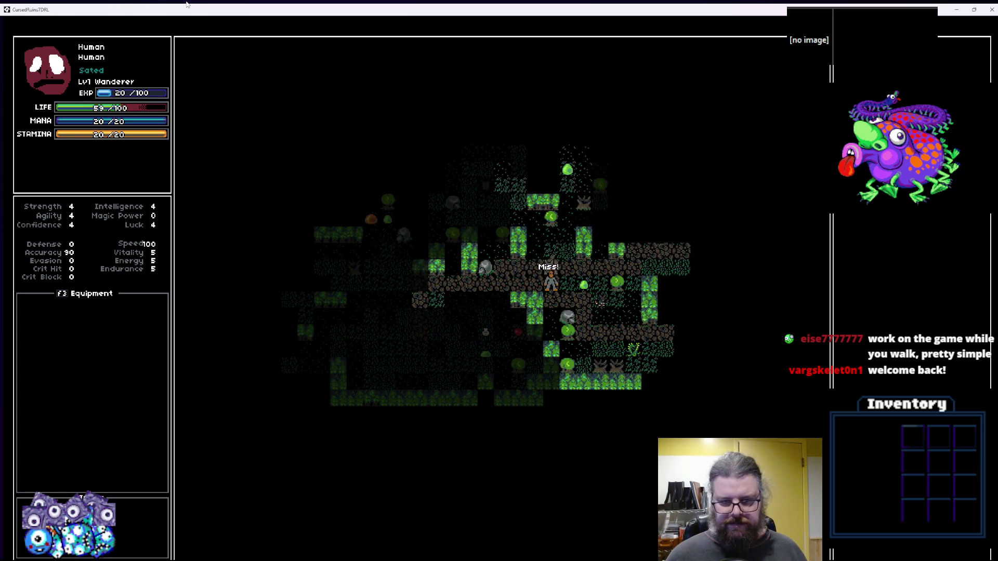
Walk right through the corridor and fight the slime on the left.
key(Up)
key(Right)
key(Right)
key(Right)
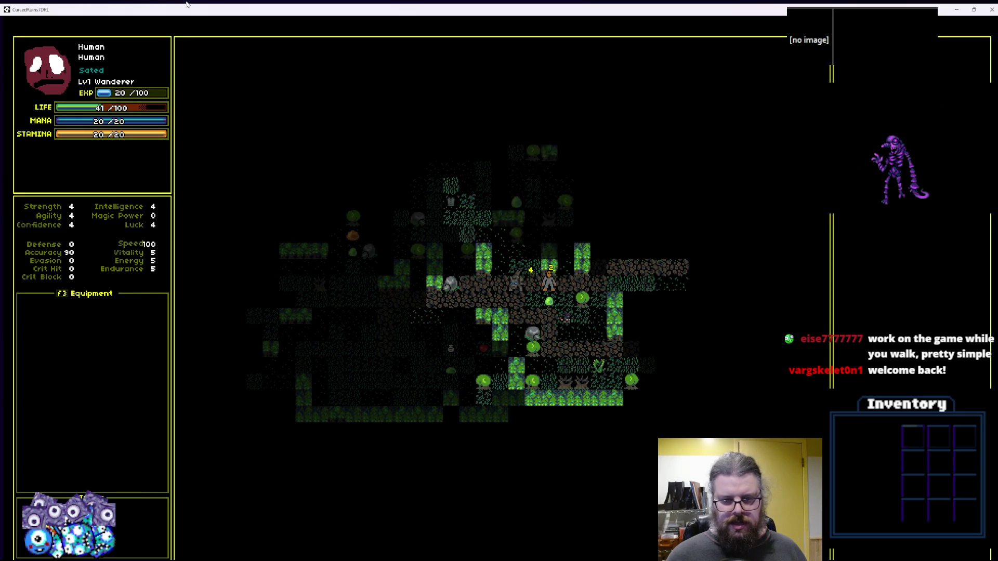
key(Right)
key(Right)
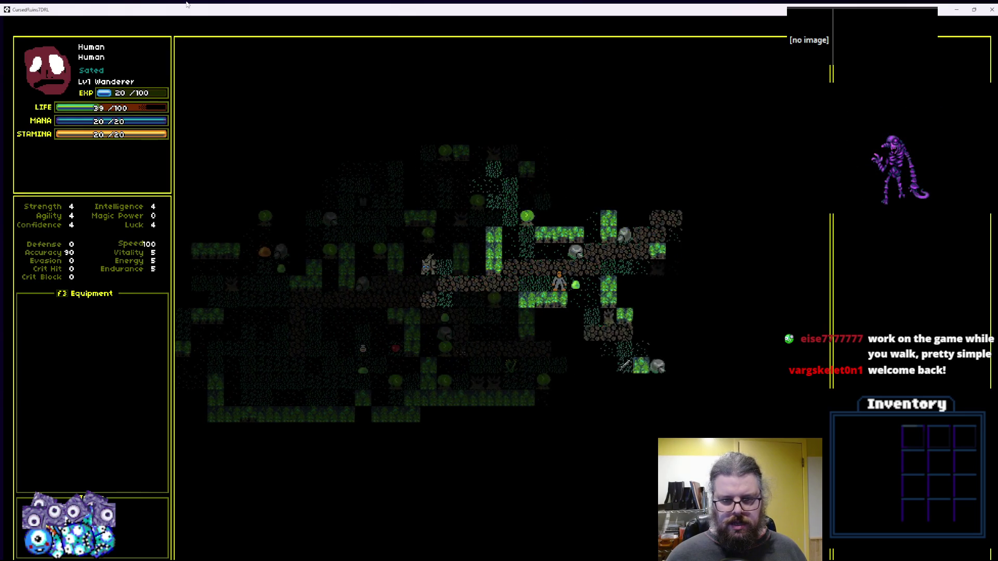
key(Up)
key(Right)
key(Right)
key(Right)
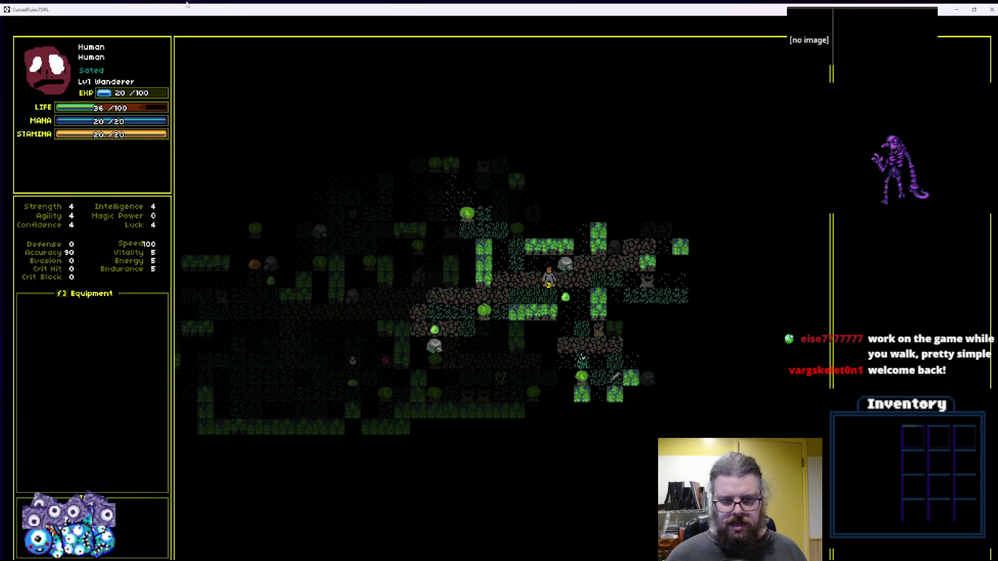
key(Right)
key(Right)
key(Right)
key(Down)
key(Down)
key(Down)
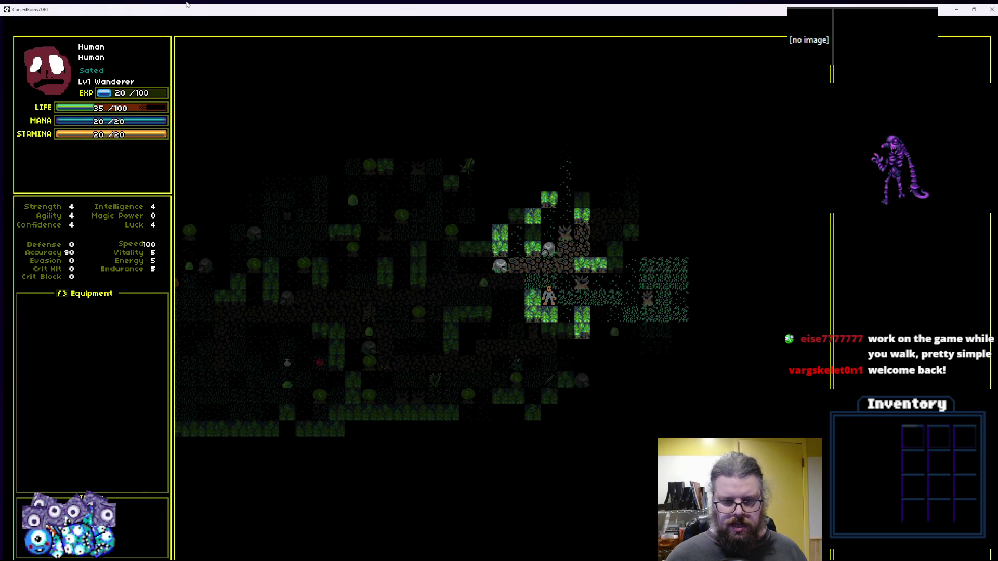
key(Left)
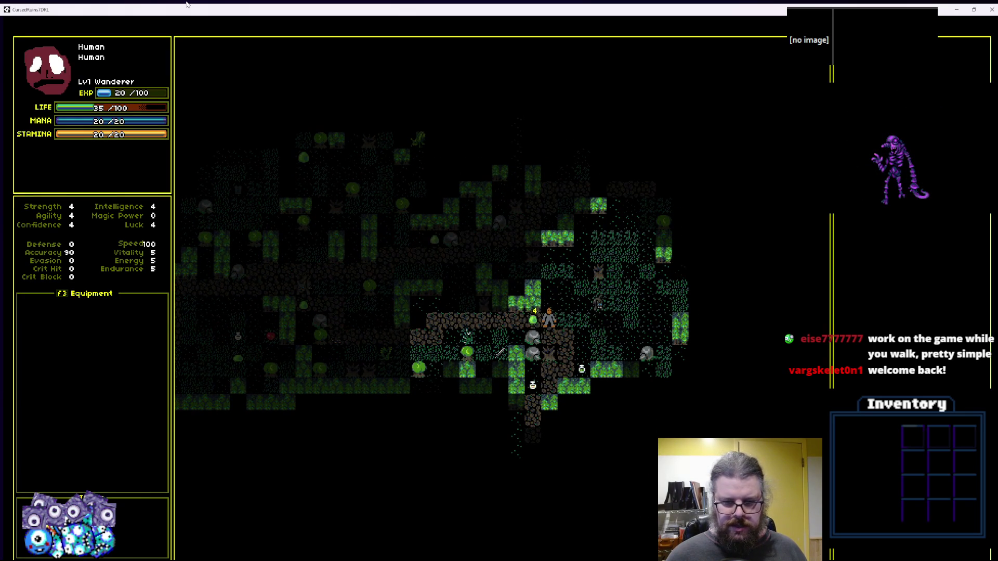
key(Left)
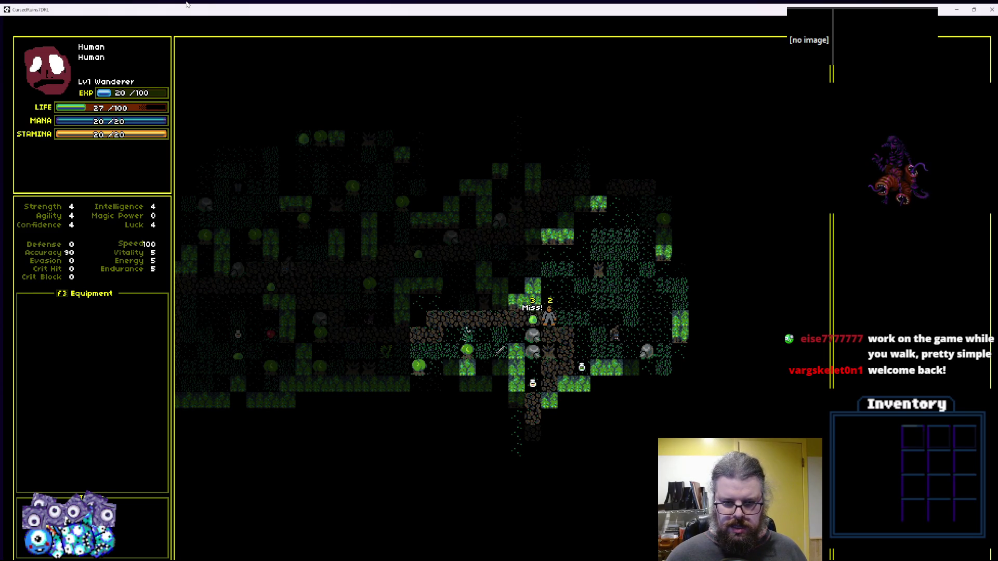
key(Left)
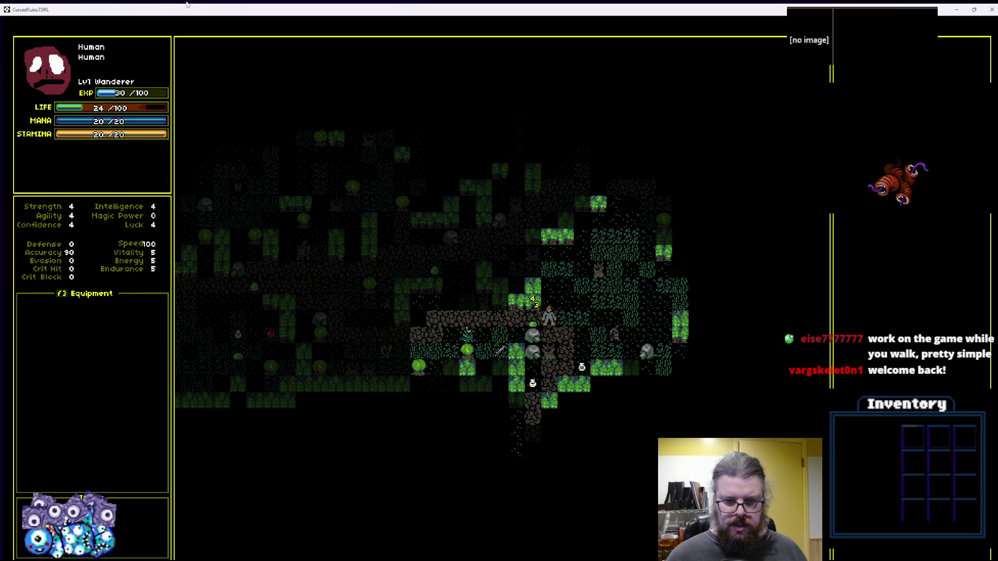
key(Left)
key(Down)
key(Left)
key(Down)
key(Left)
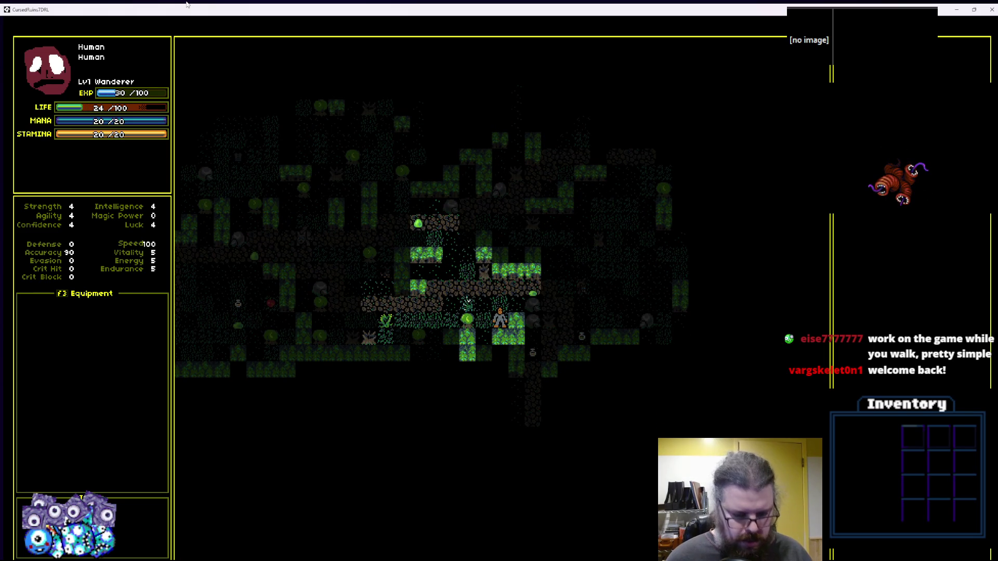
Walk back left, kill the creature, and open an inventory item's action menu.
key(Up)
key(Left)
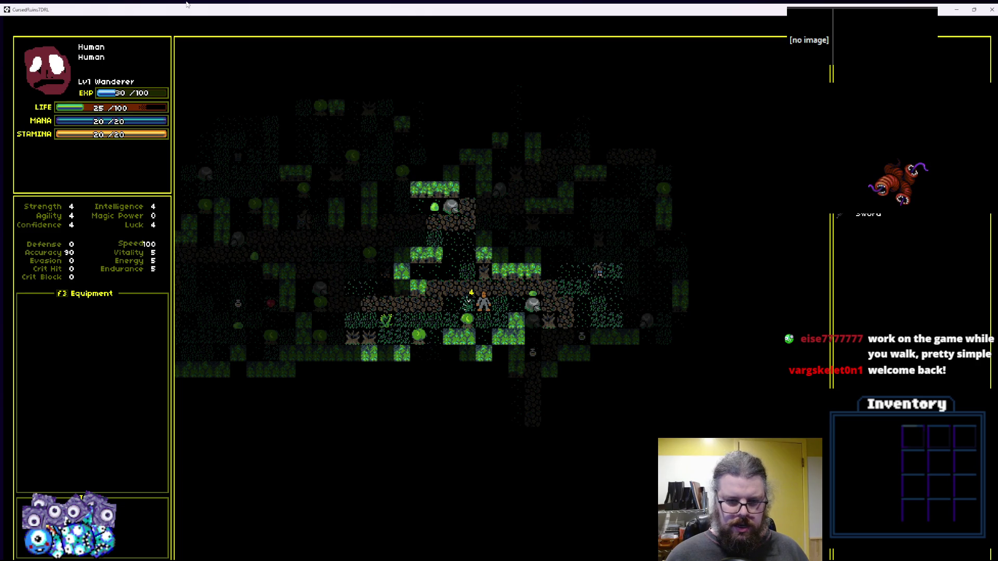
key(Left)
key(Left)
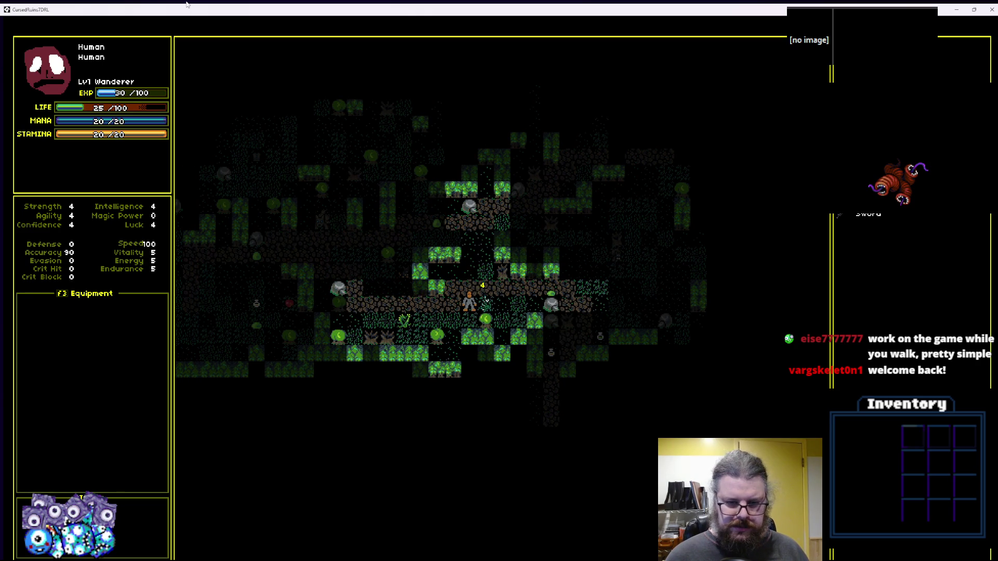
key(Right)
key(Right)
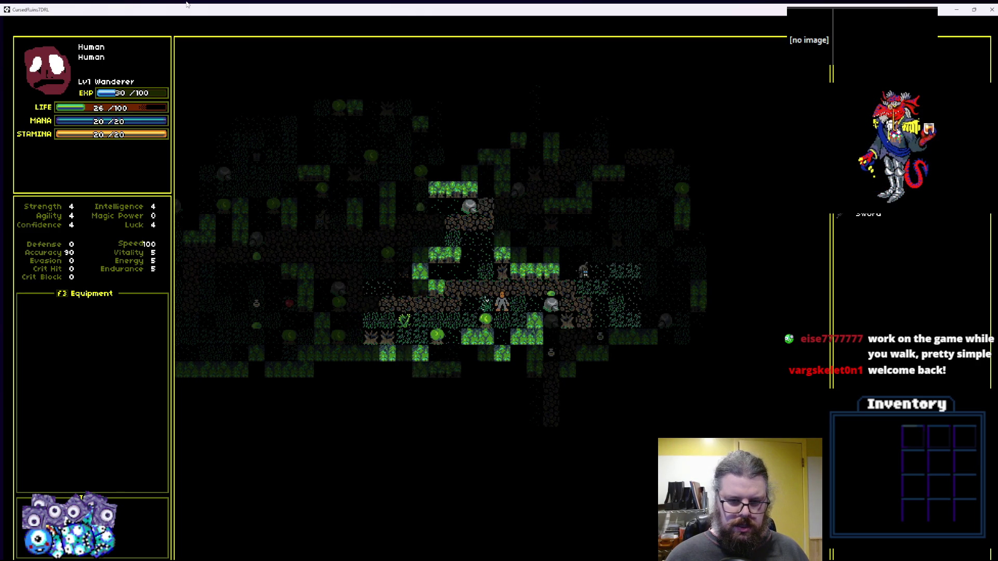
key(Left)
key(Left)
key(Left)
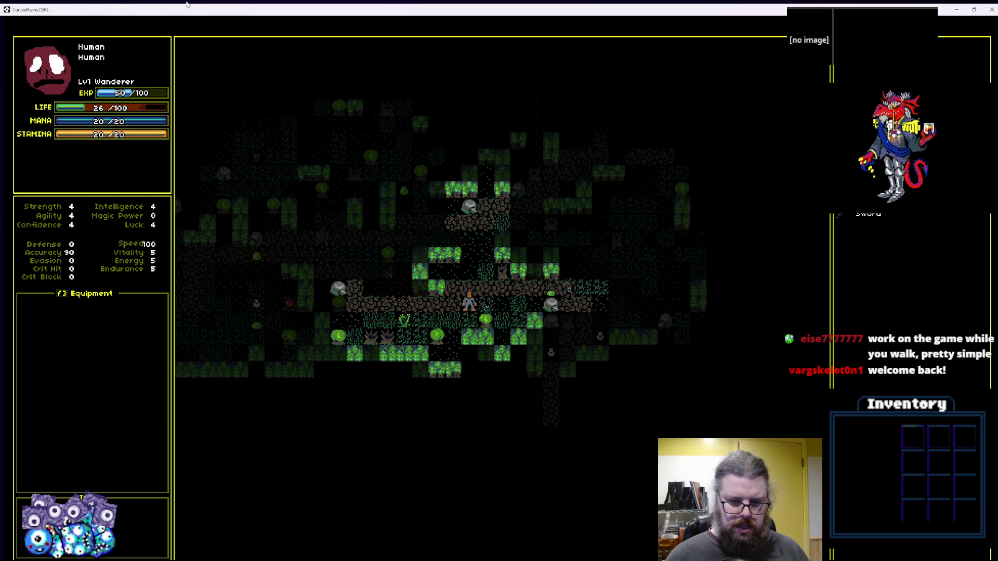
key(Left)
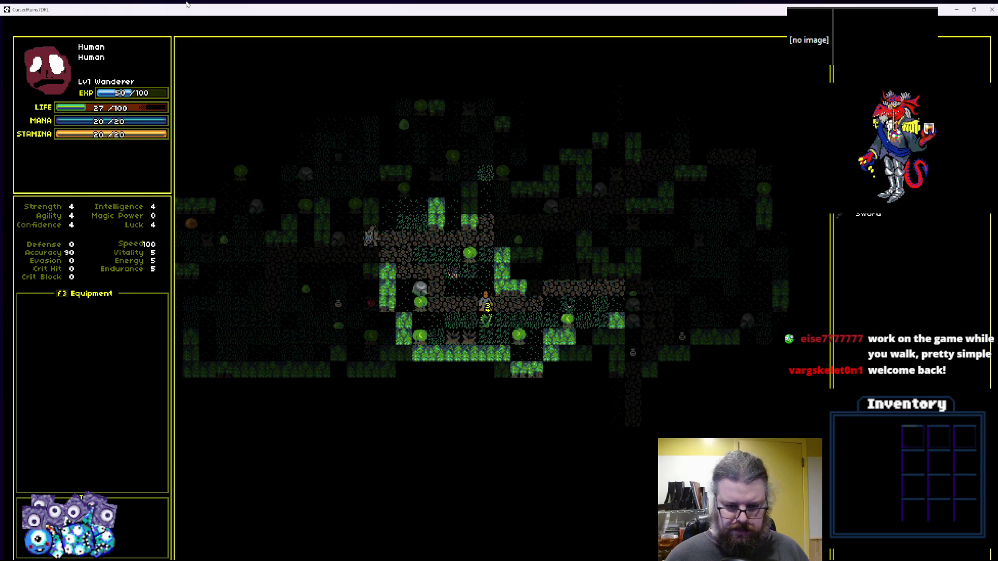
key(Left)
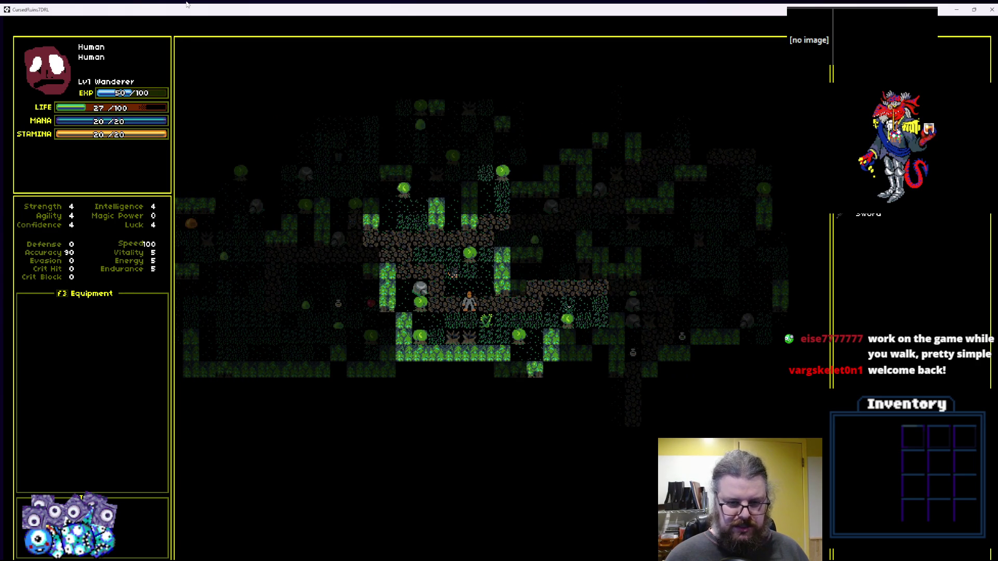
key(Up)
key(Left)
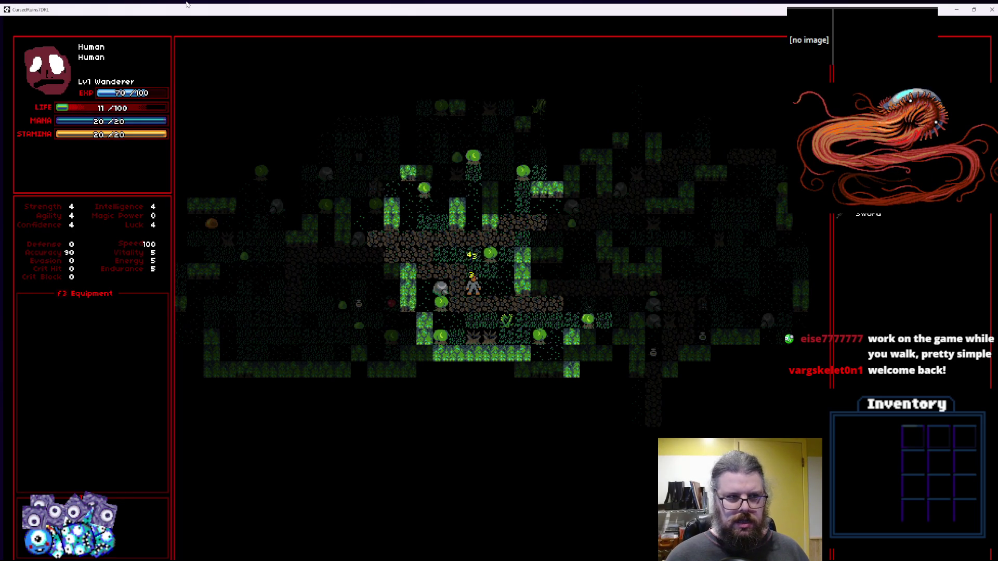
key(Down)
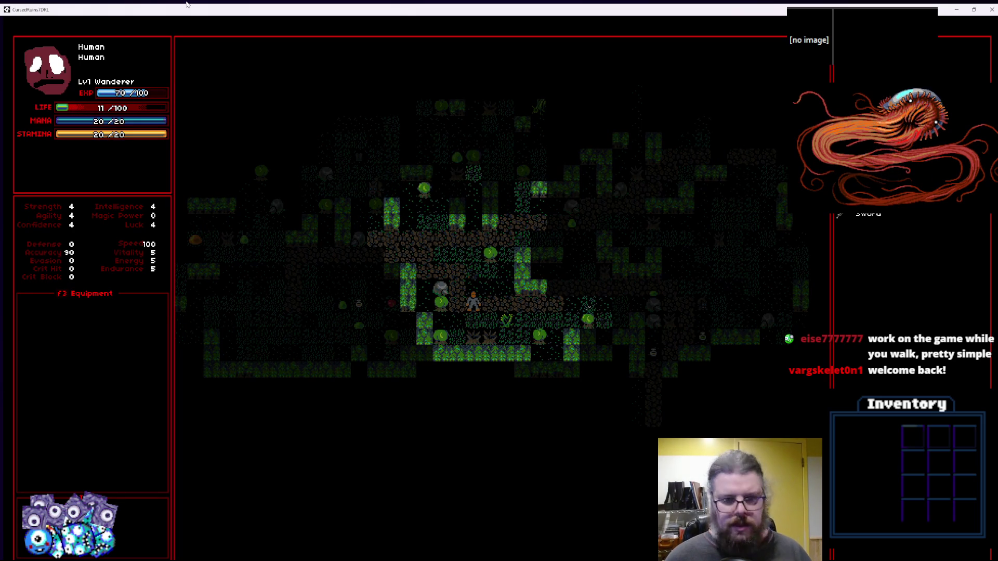
key(Return)
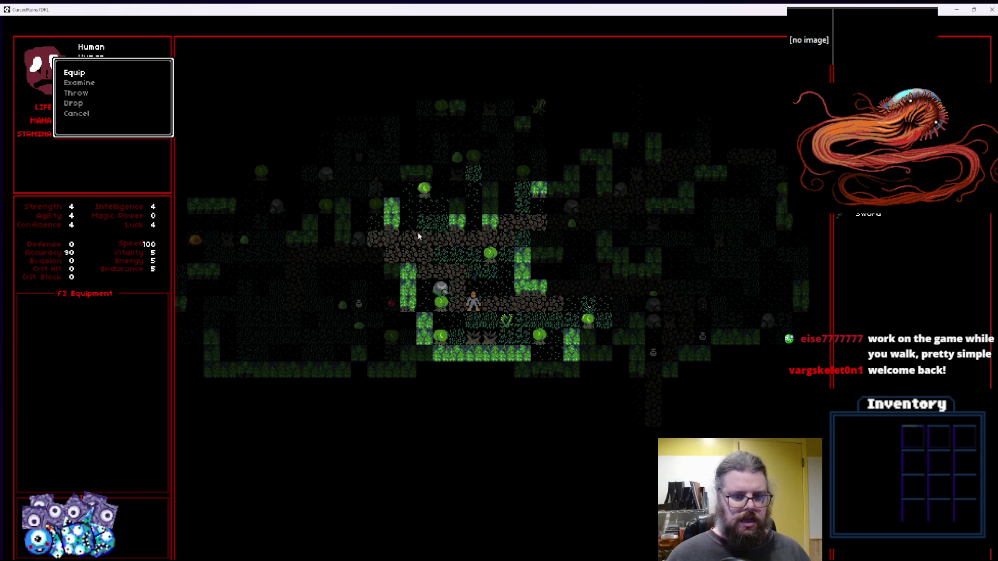
Walk the player left into a mossy chamber, then restore the game to a window.
key(Up)
key(Left)
key(Up)
key(Left)
key(Up)
key(Left)
key(Left)
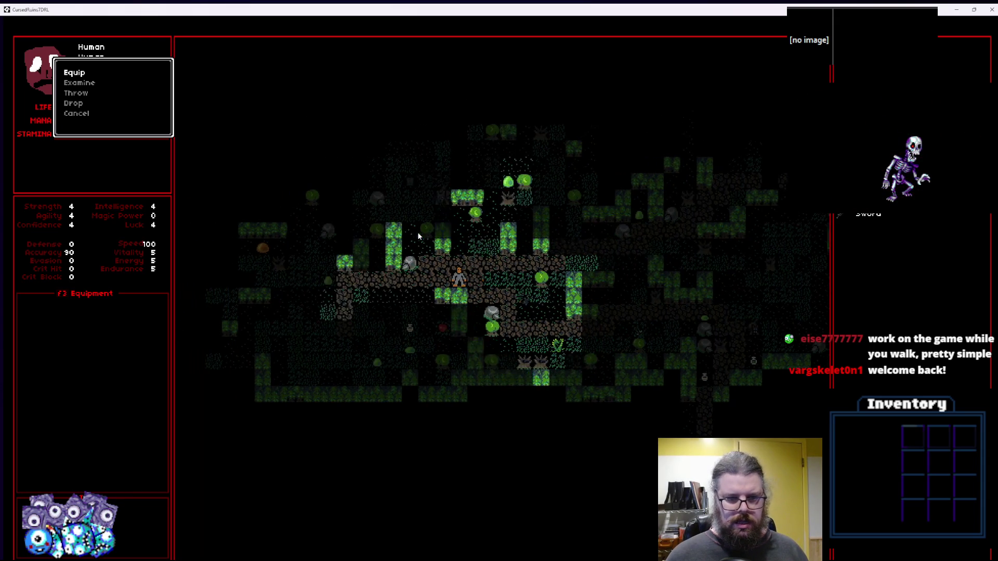
key(Down)
key(Left)
key(Down)
key(Left)
key(Down)
key(Left)
key(Left)
key(Left)
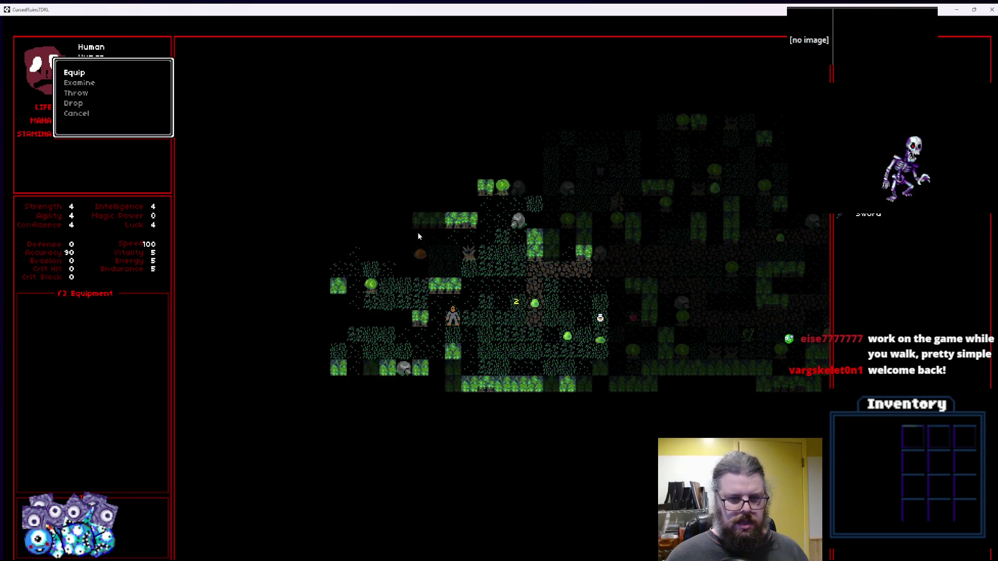
key(Left)
key(Left)
key(Down)
key(Left)
key(Left)
key(Left)
key(Down)
key(Left)
key(Left)
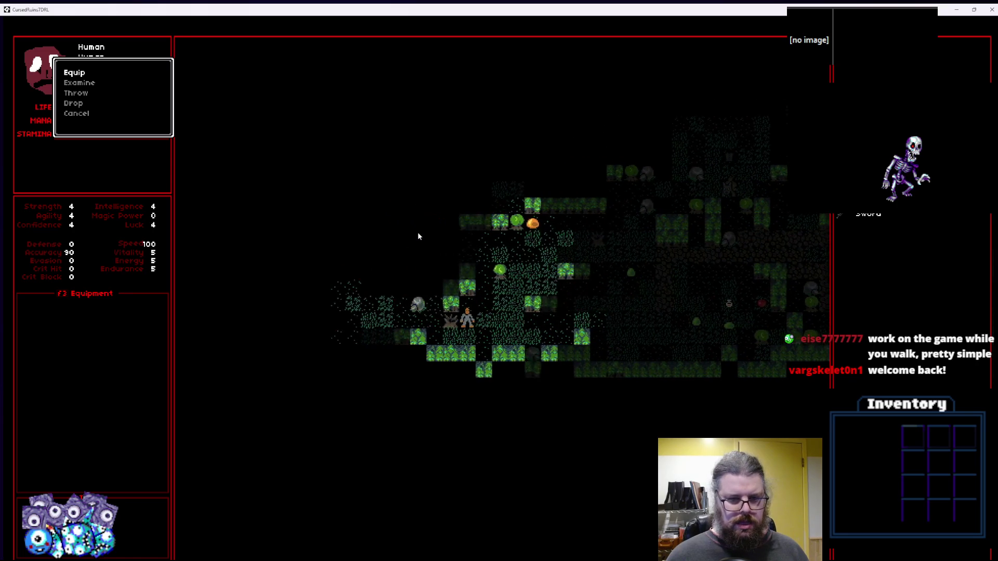
key(Left)
key(Left)
key(Left)
key(Down)
key(Left)
key(Left)
key(Left)
key(Left)
key(Left)
key(Up)
key(Left)
key(Left)
key(Up)
key(Left)
key(Left)
key(Up)
key(Up)
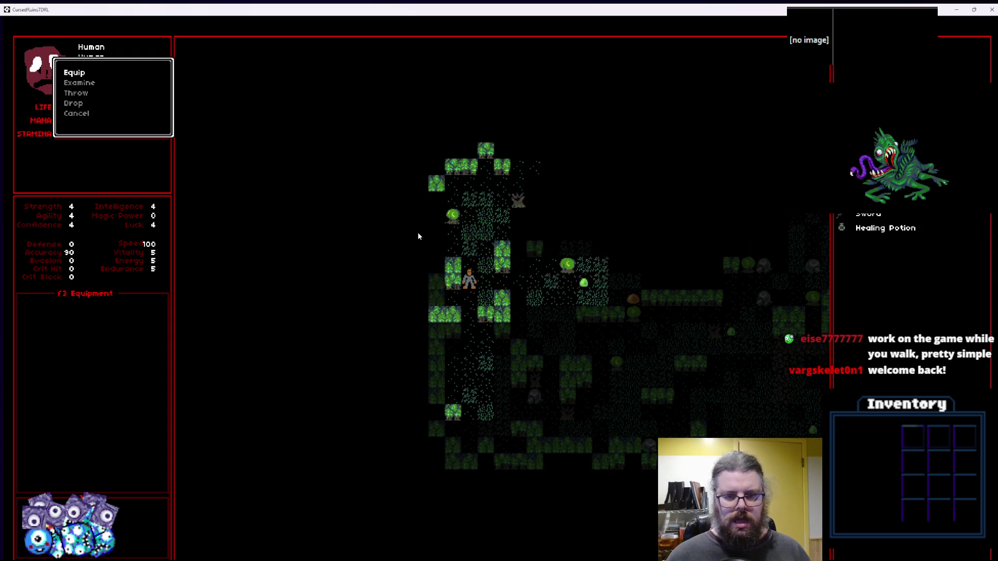
double_click(329, 9)
Close the game and debugger, and open the menuGame object's User Event 0 code.
click(526, 115)
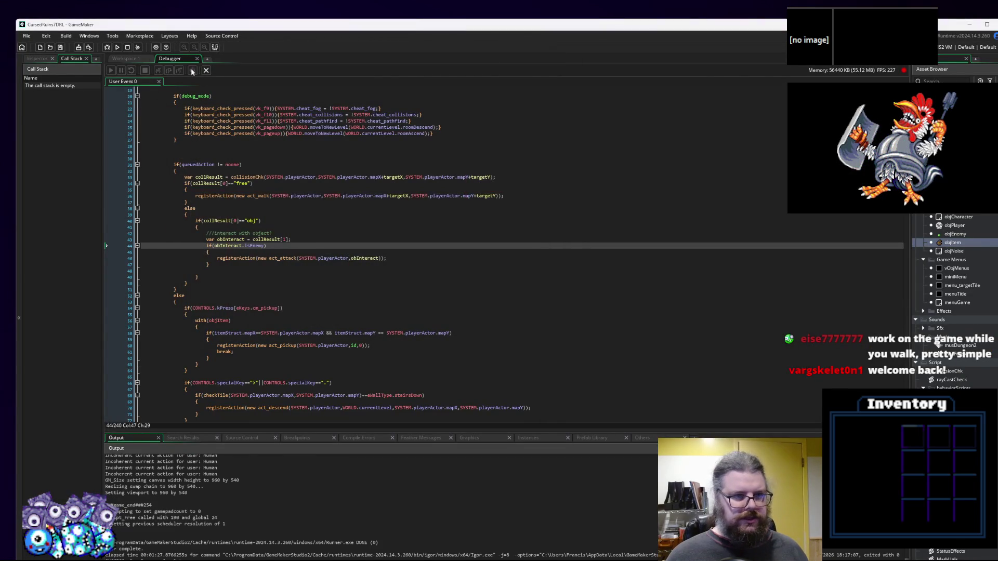
click(206, 72)
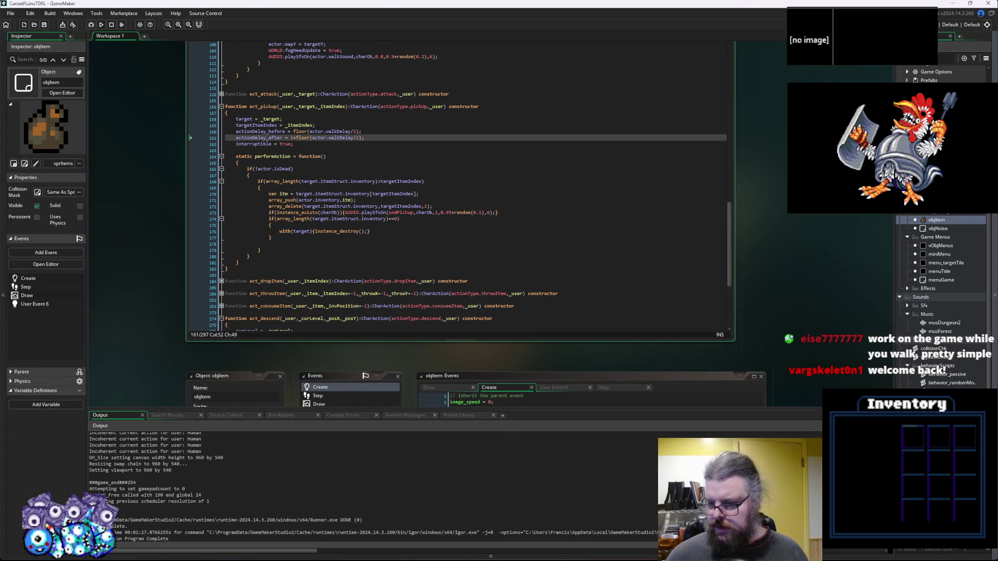
click(943, 280)
double_click(944, 281)
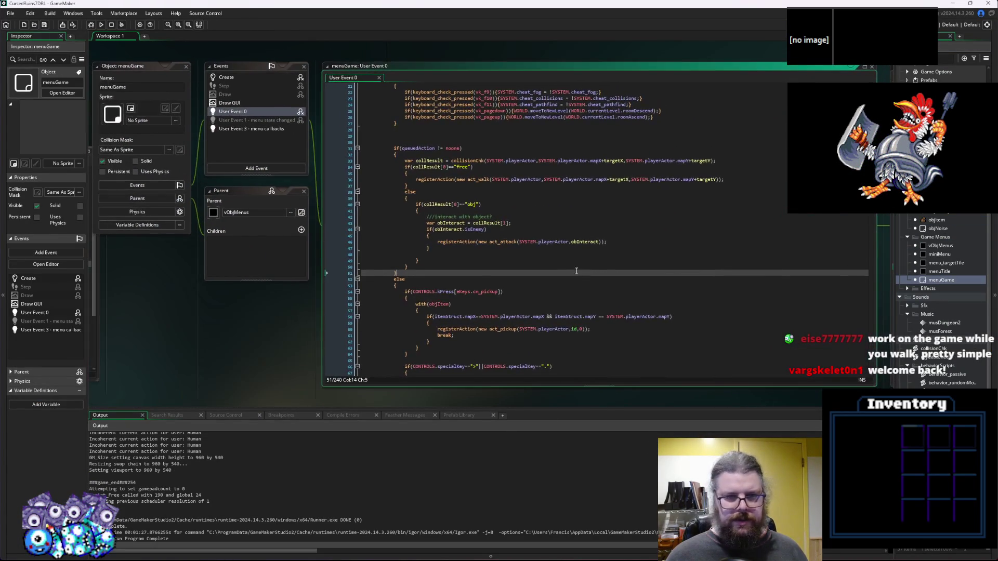
Review the isEnemy check on line 44 and the act_pickup call on line 60.
click(516, 228)
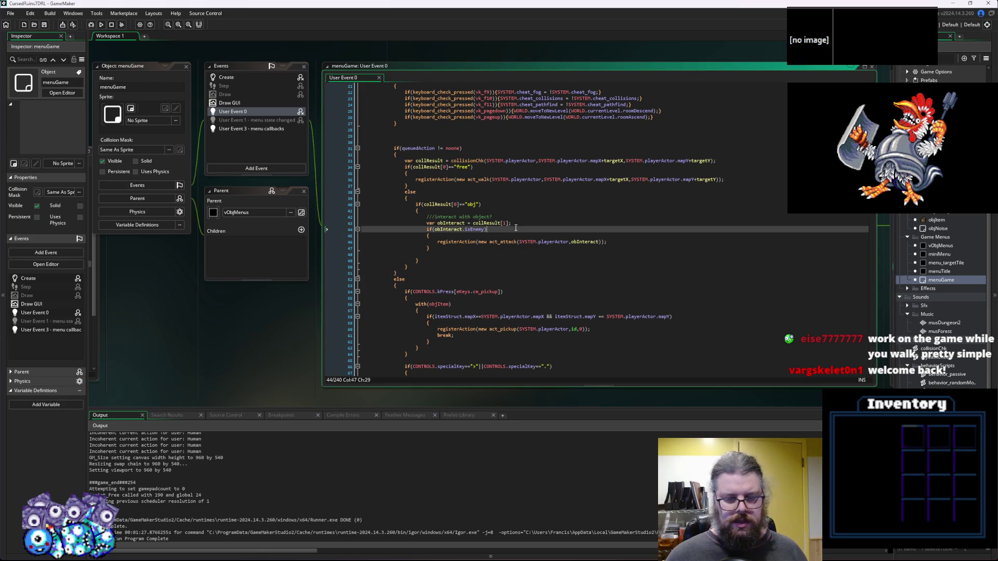
scroll(516, 228, up, 2)
scroll(516, 228, down, 6)
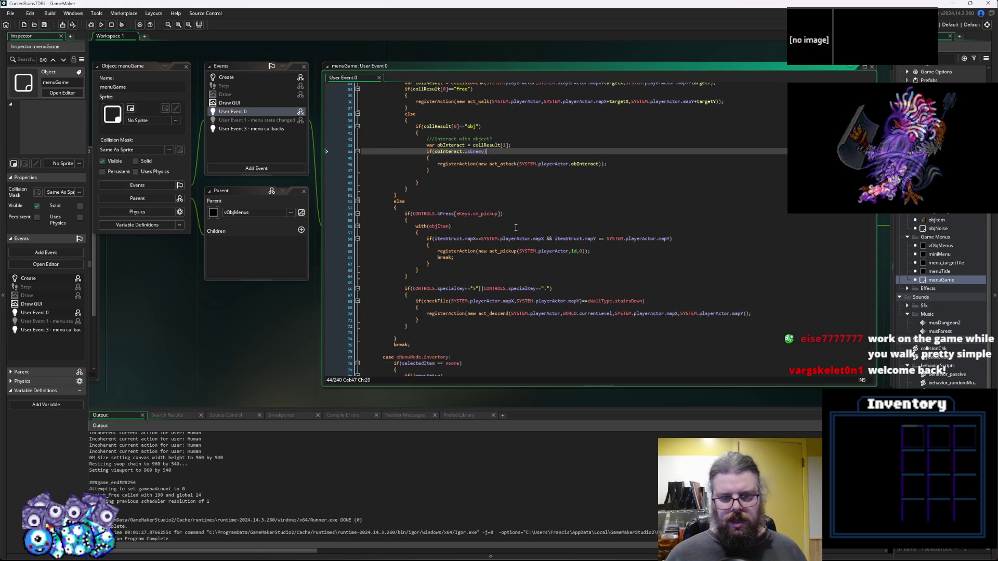
click(495, 253)
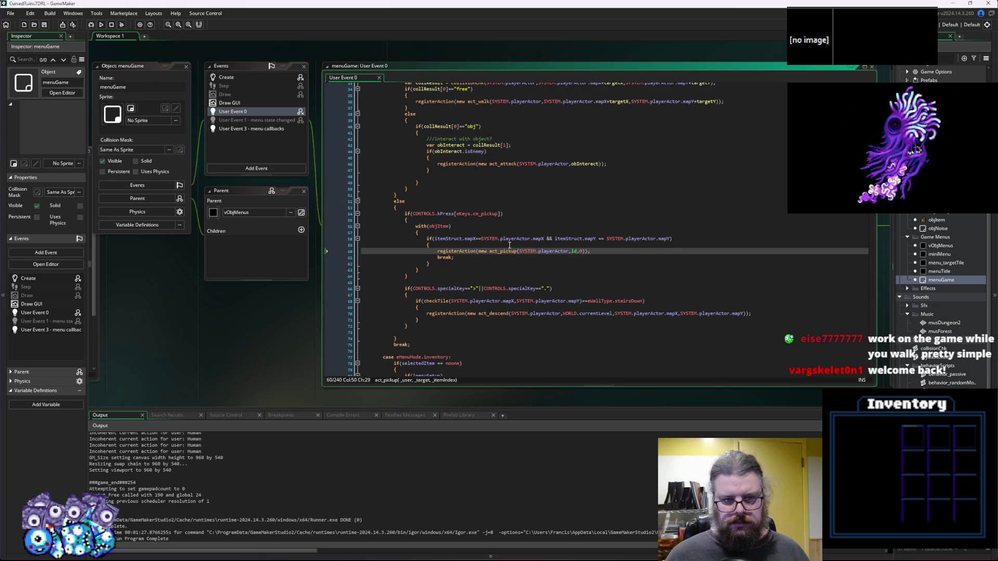
scroll(509, 244, down, 5)
scroll(514, 241, up, 10)
scroll(514, 242, up, 5)
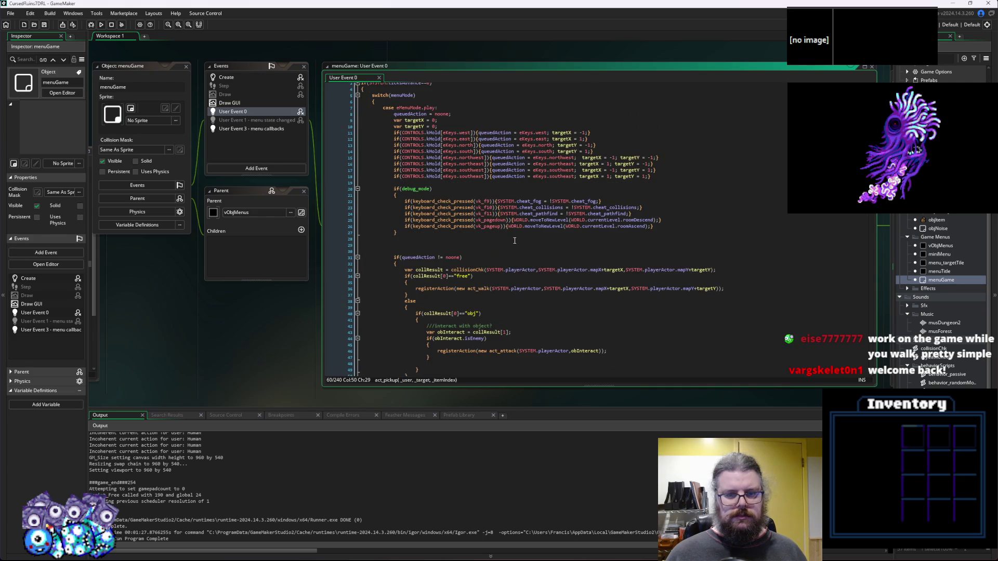
scroll(515, 241, down, 6)
scroll(515, 240, down, 4)
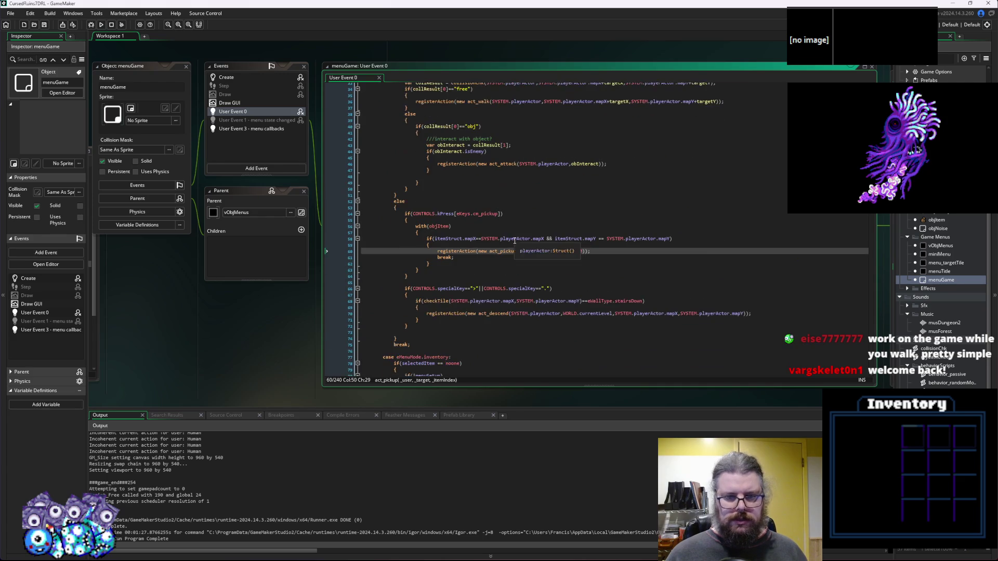
Review the stairs-descending code and the inventory selection code around lines 66–94.
click(572, 307)
click(569, 285)
scroll(567, 286, down, 8)
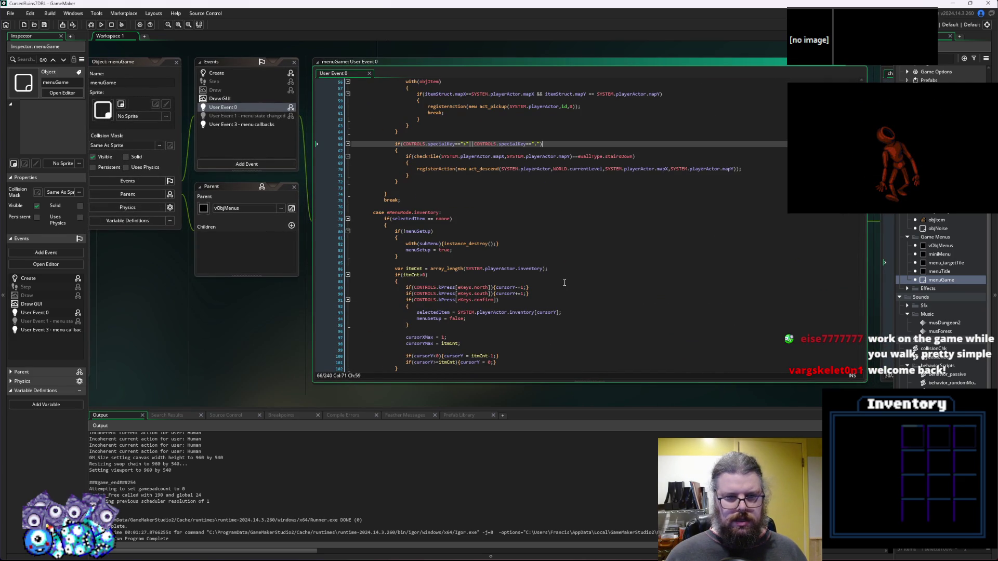
scroll(565, 282, down, 3)
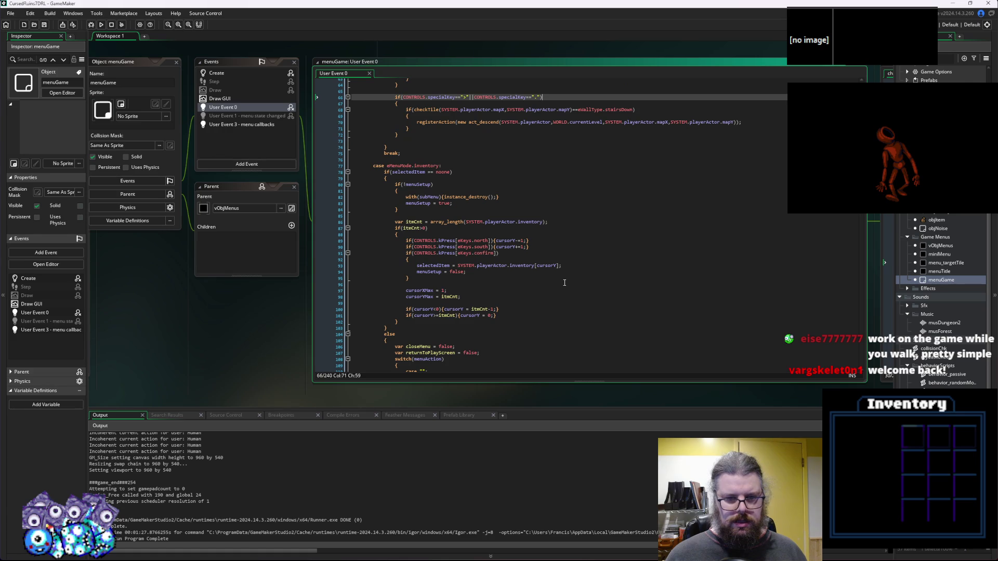
click(566, 272)
scroll(566, 270, down, 4)
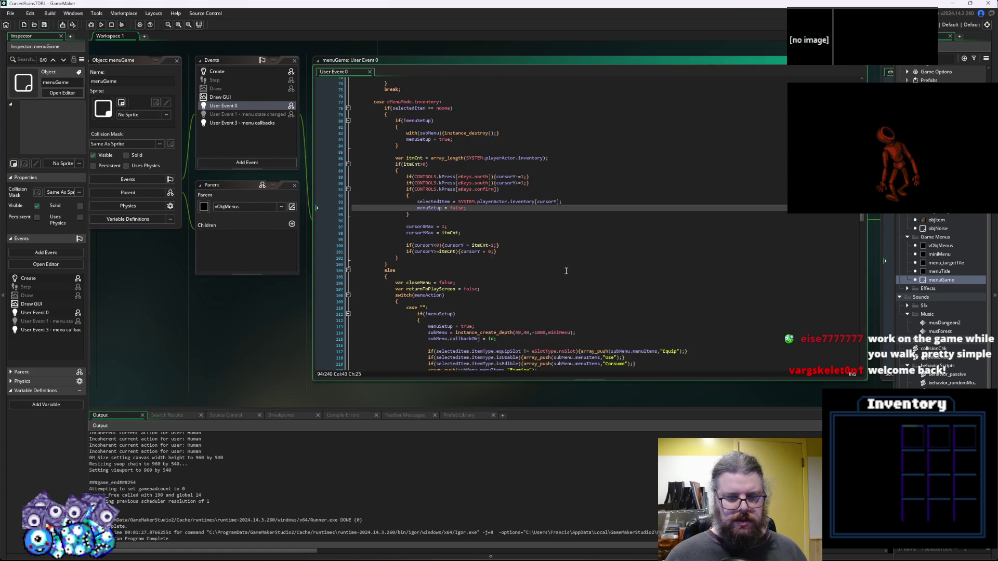
scroll(566, 271, up, 6)
click(523, 243)
scroll(523, 244, down, 3)
scroll(523, 244, up, 3)
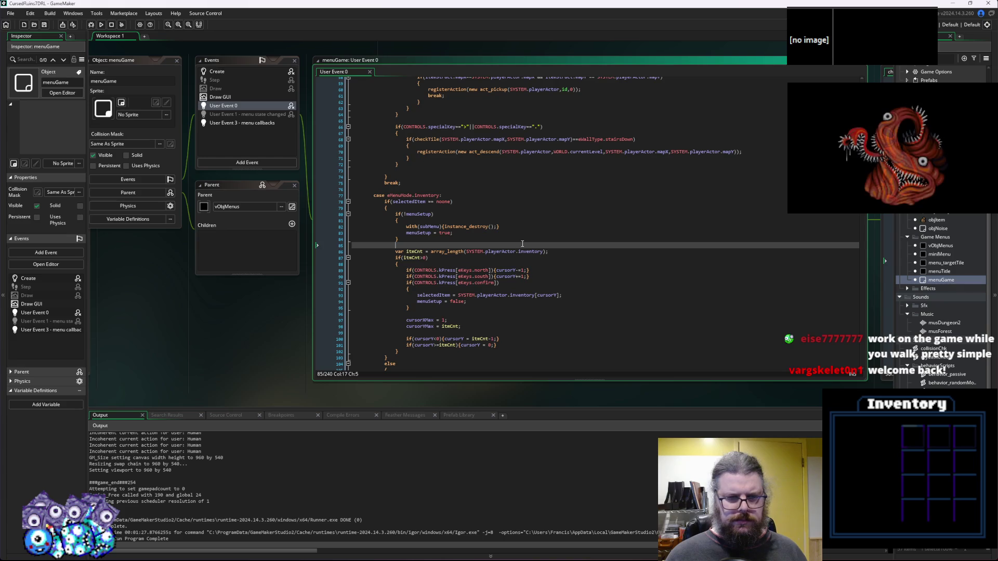
scroll(523, 244, down, 3)
Inspect the selectedItem check, inventory lookup, and the submenu creation call on line 114.
click(435, 154)
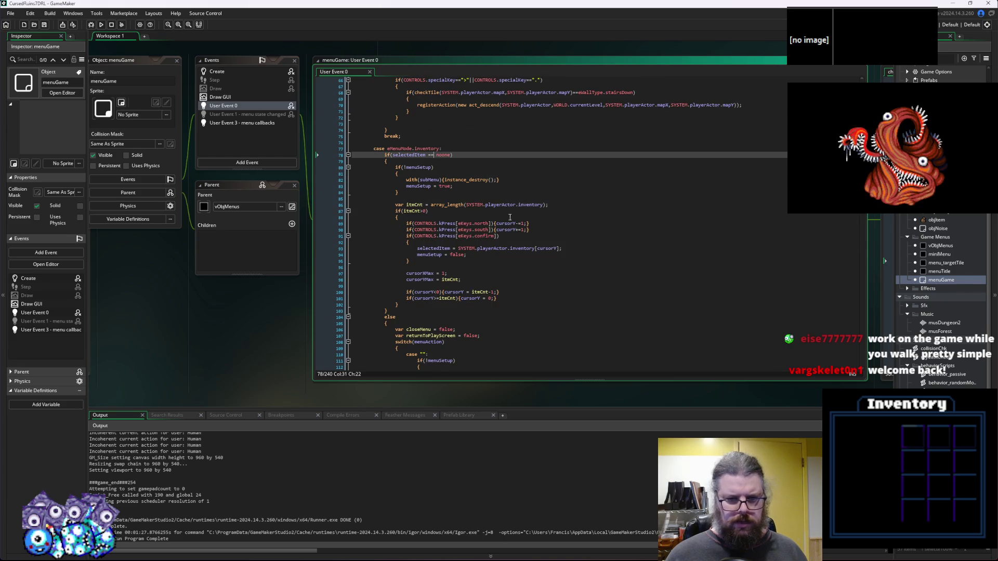
click(498, 248)
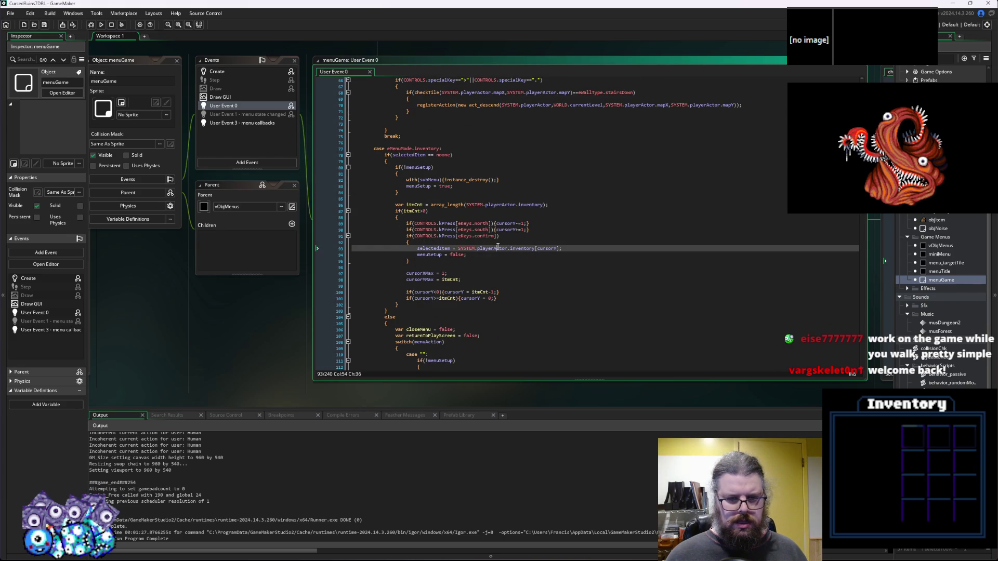
scroll(507, 252, down, 3)
scroll(516, 256, down, 7)
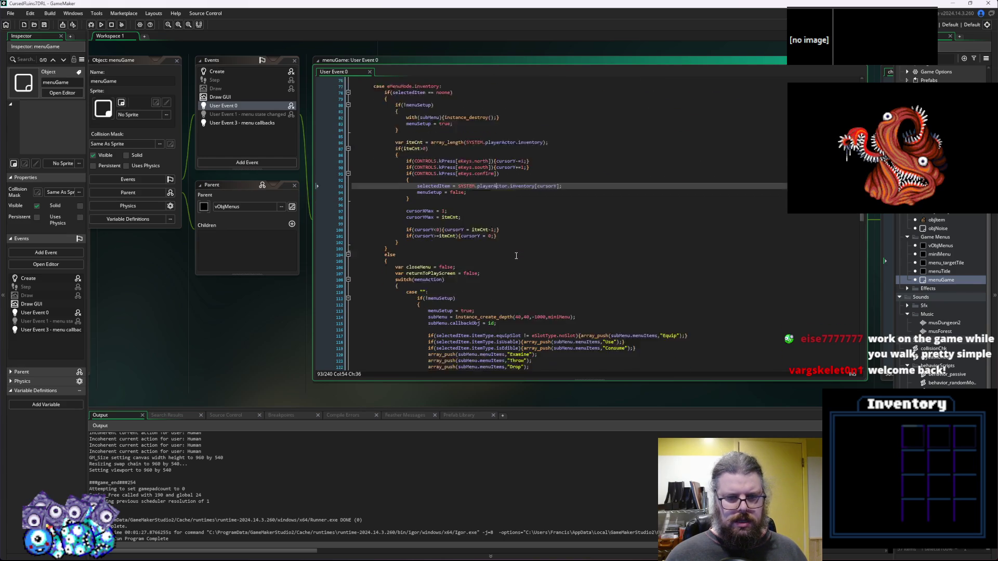
click(521, 192)
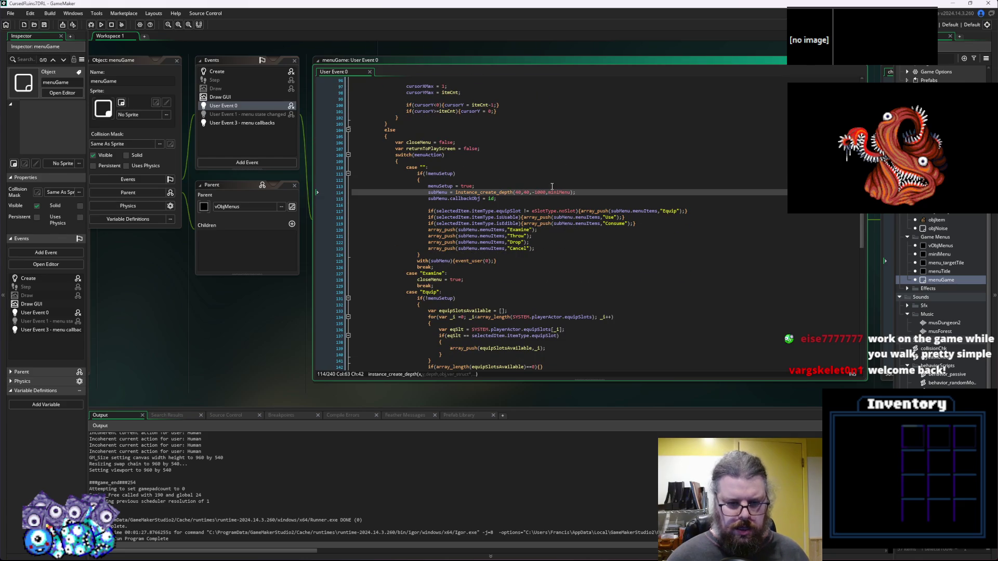
key(Left)
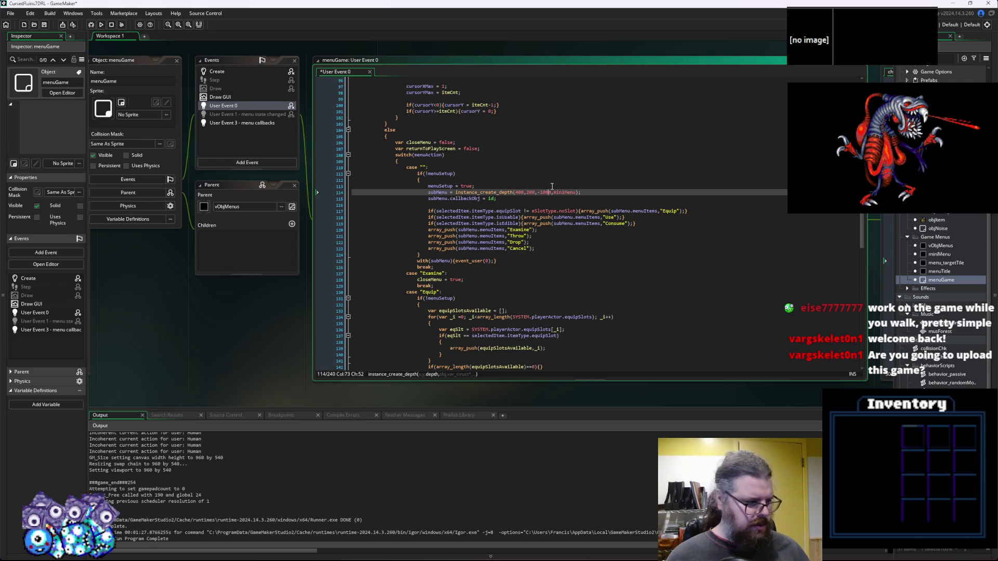
Set the submenu creation position on line 114 to 400,200 and check the item pushes.
key(Right)
key(Right)
key(Right)
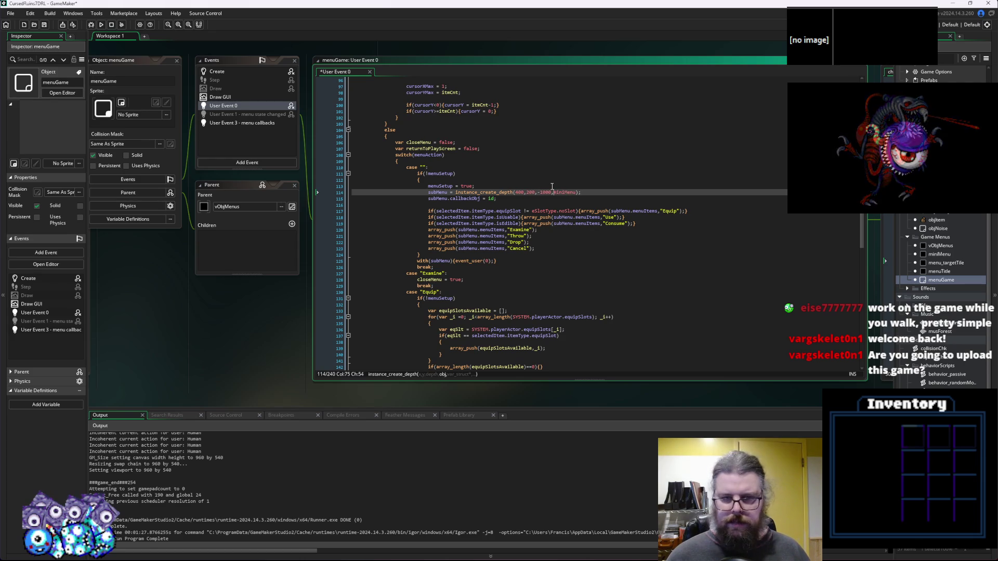
key(Down)
key(Down)
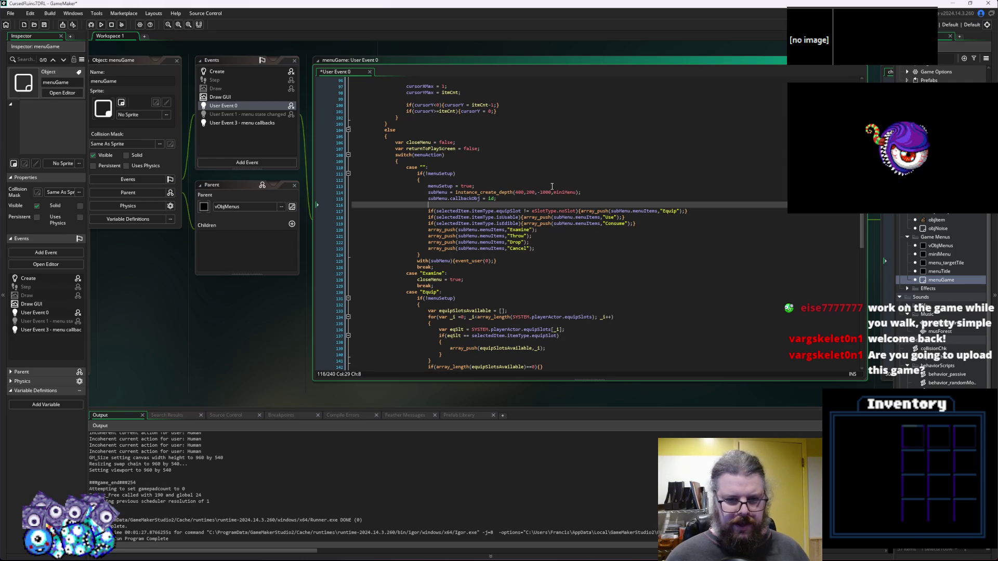
click(440, 192)
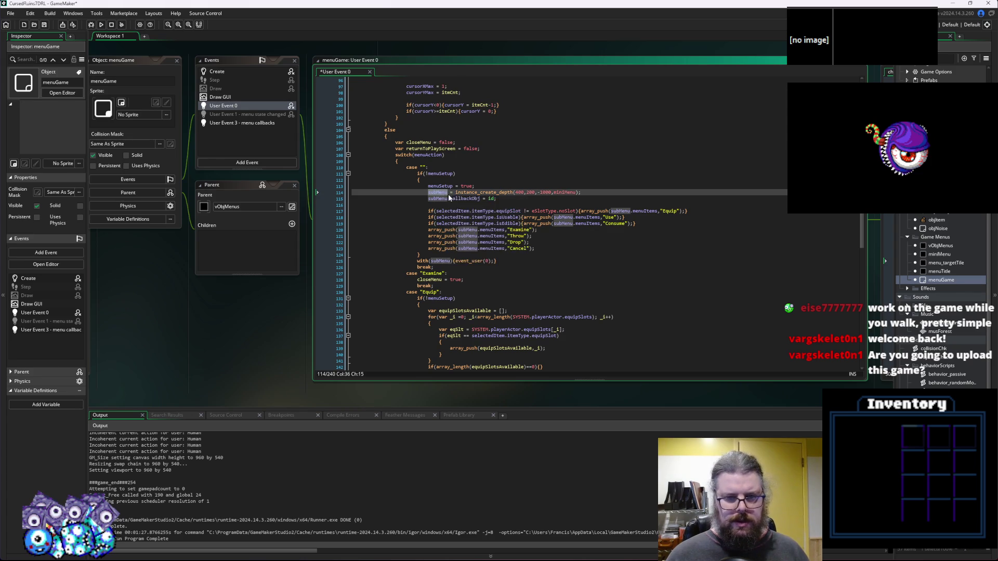
click(546, 217)
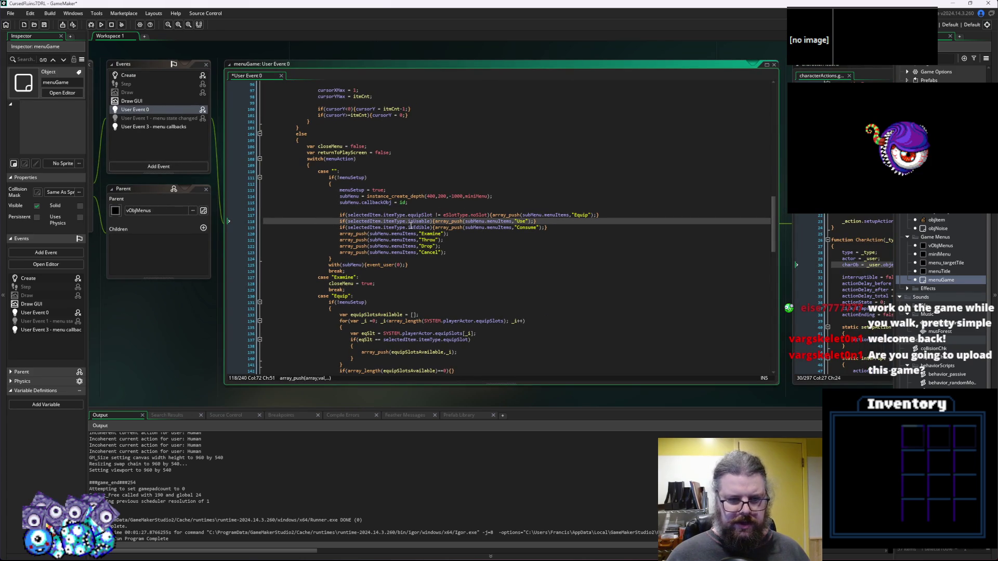
scroll(411, 226, down, 2)
click(428, 227)
Scroll through the submenu code, then open User Event 3 - menu callbacks.
scroll(364, 213, up, 6)
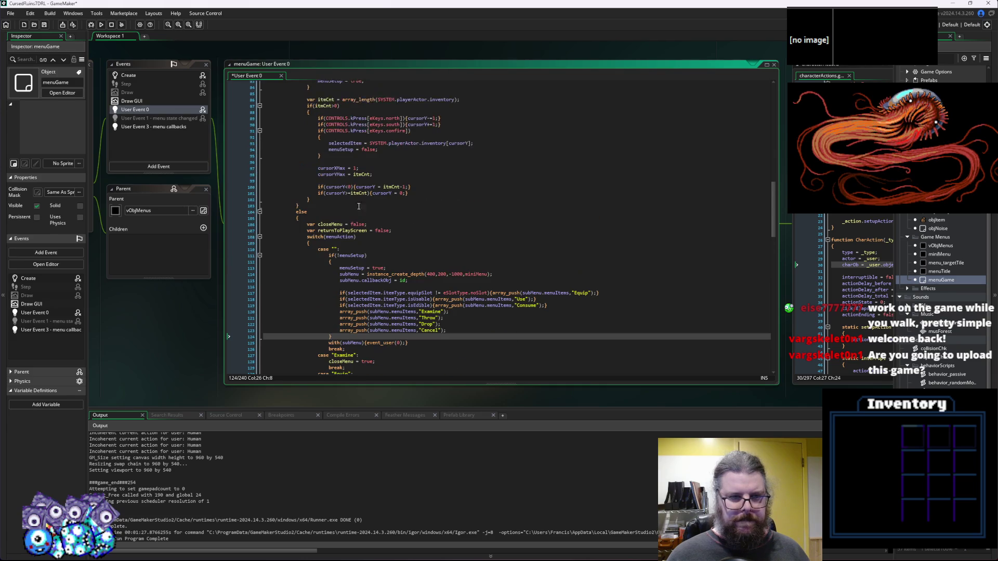
scroll(345, 245, up, 2)
scroll(397, 263, up, 2)
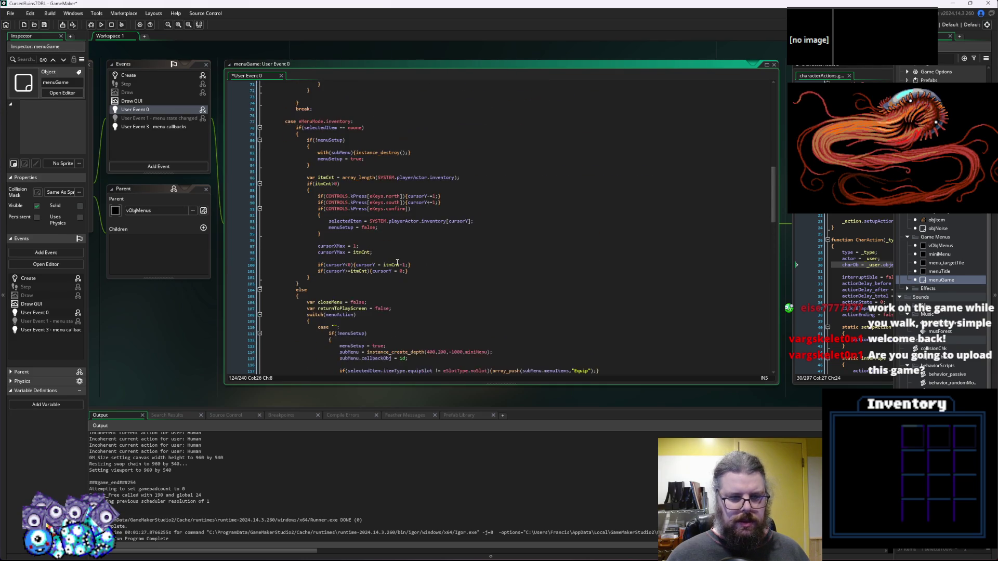
scroll(400, 258, down, 15)
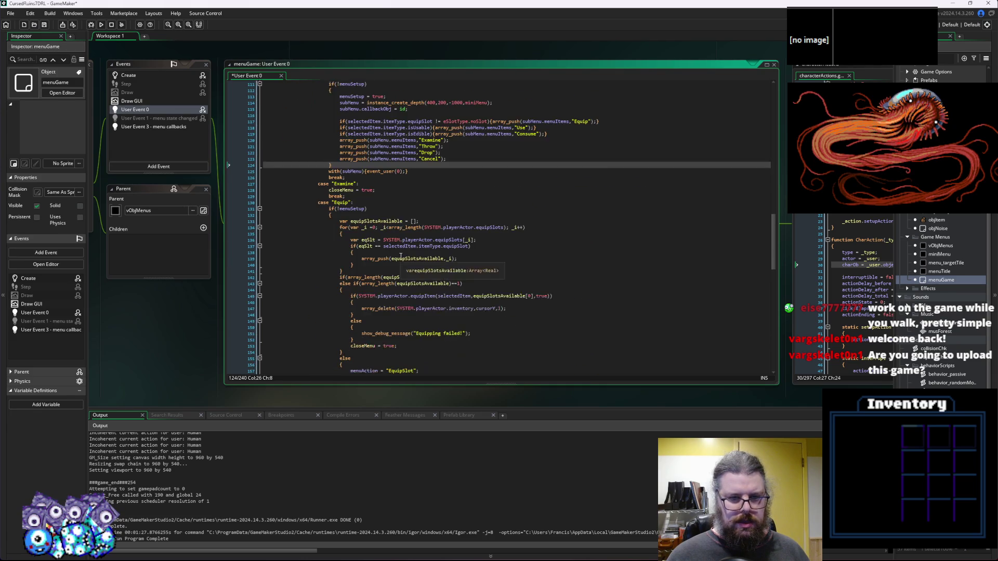
scroll(401, 256, down, 5)
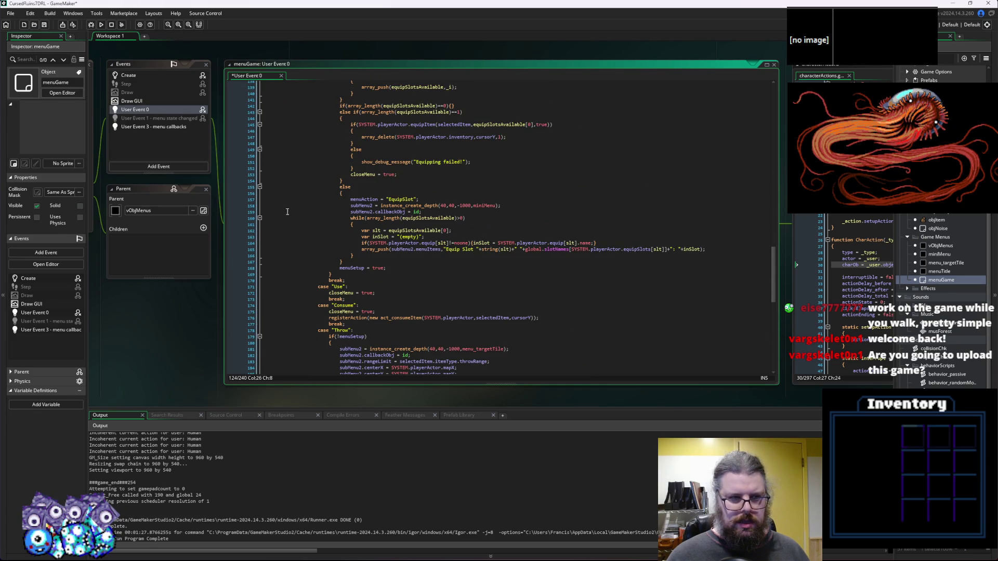
click(179, 127)
click(386, 239)
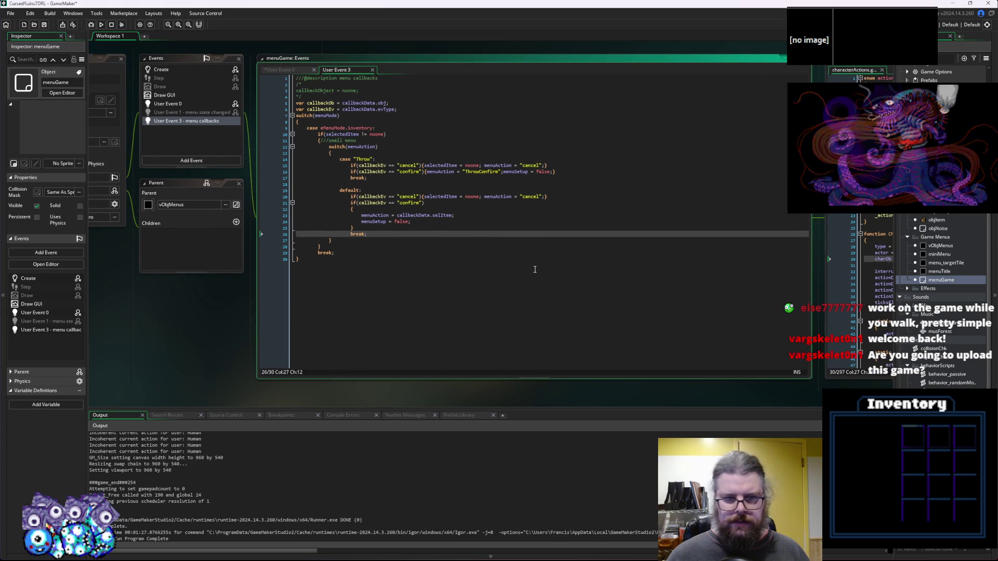
Remove the 'selectedItem = noone;' reset from the default cancel line in User Event 3.
click(530, 279)
click(459, 219)
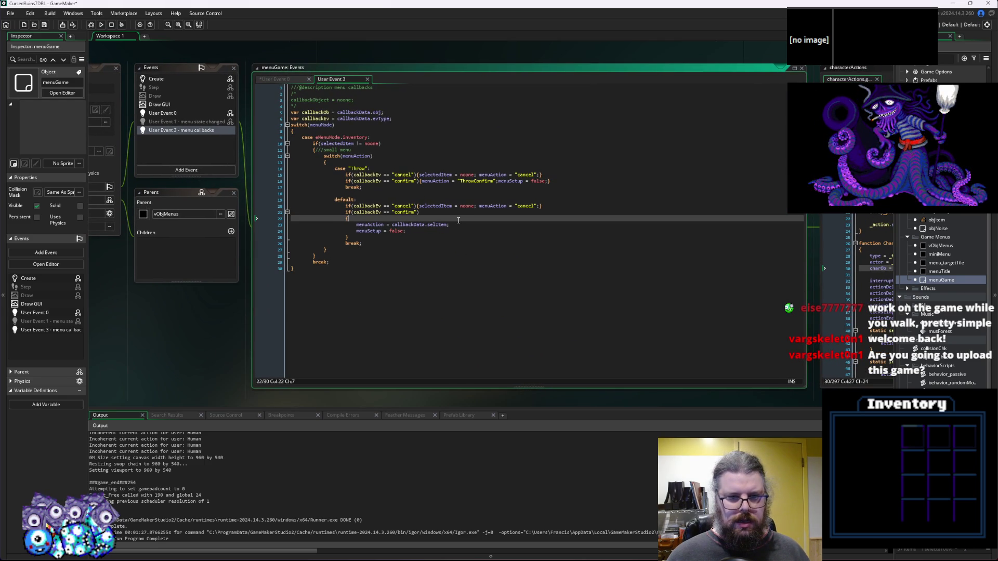
click(506, 174)
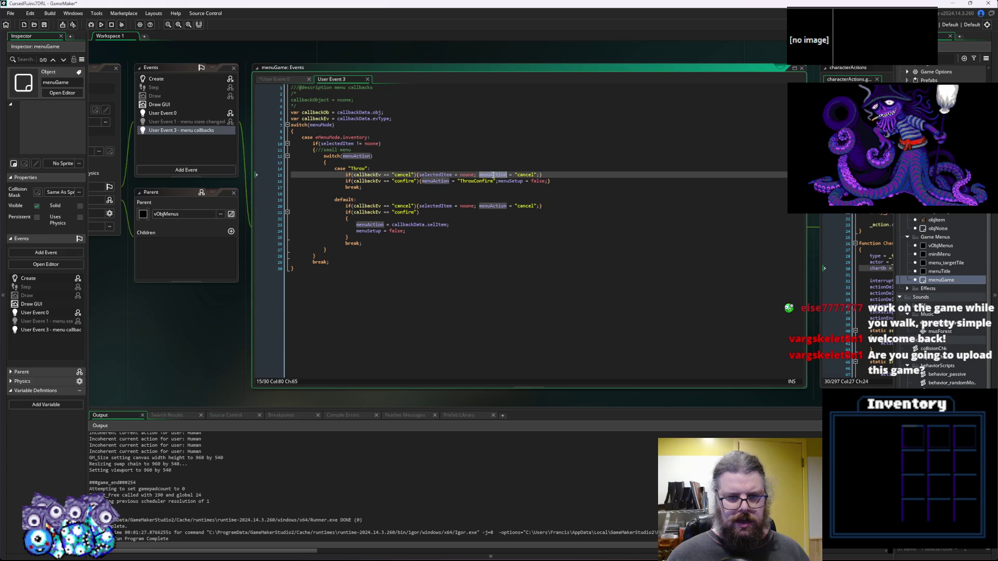
click(418, 189)
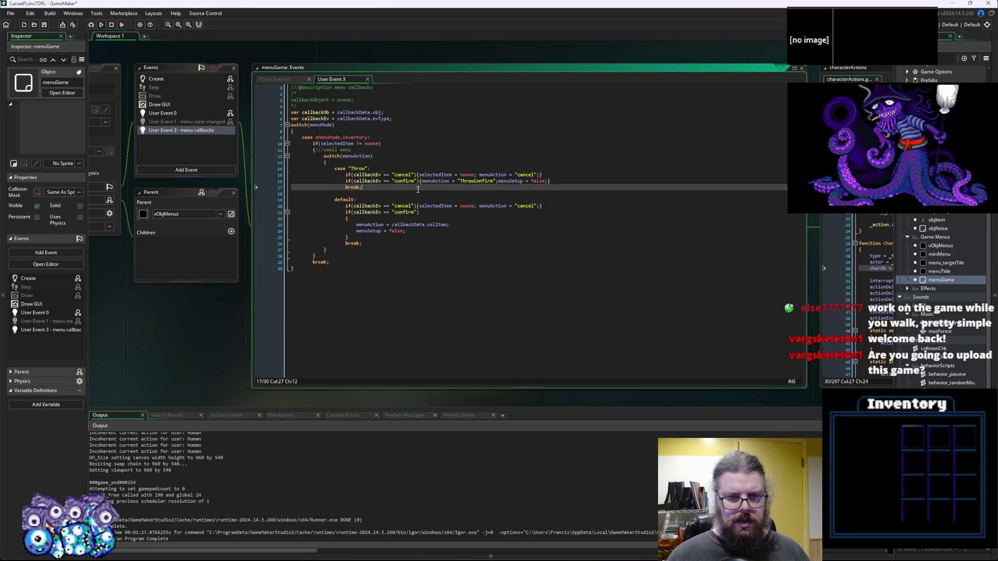
drag(478, 175, 420, 178)
key(BackSpace)
click(464, 201)
double_click(435, 176)
click(432, 193)
drag(479, 207, 419, 208)
key(BackSpace)
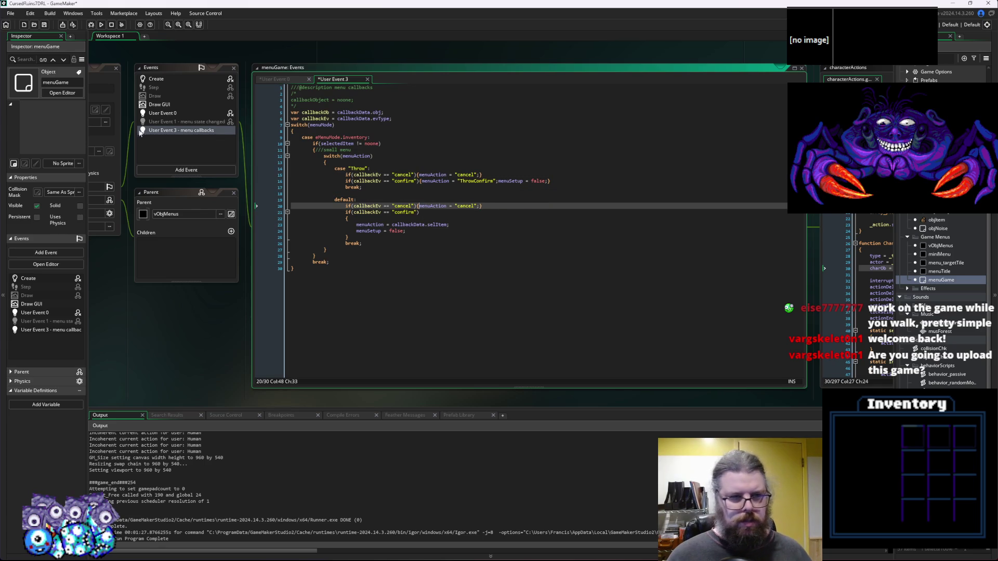
Switch to User Event 0, then save the project and launch a test run.
click(168, 114)
scroll(508, 272, down, 5)
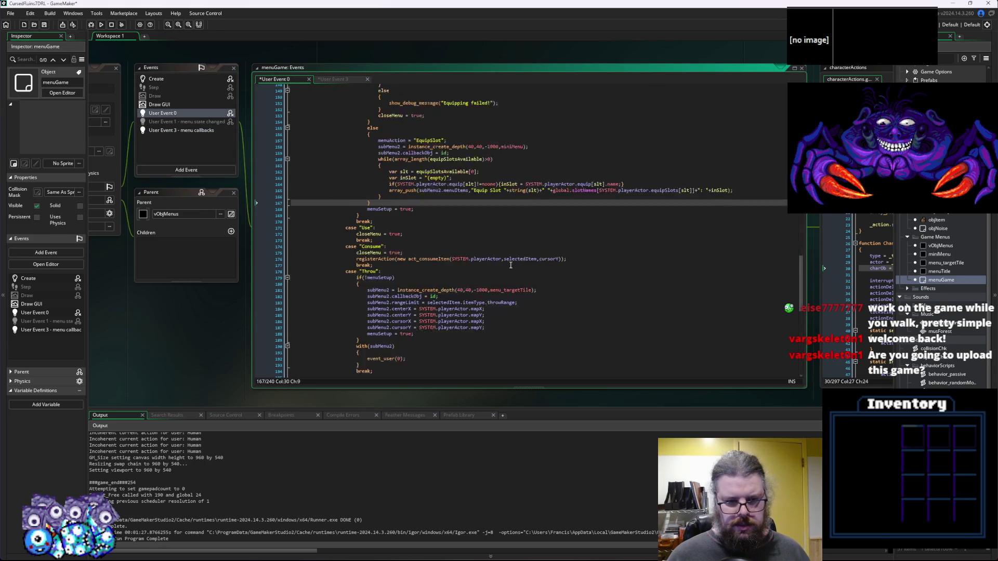
scroll(508, 272, down, 5)
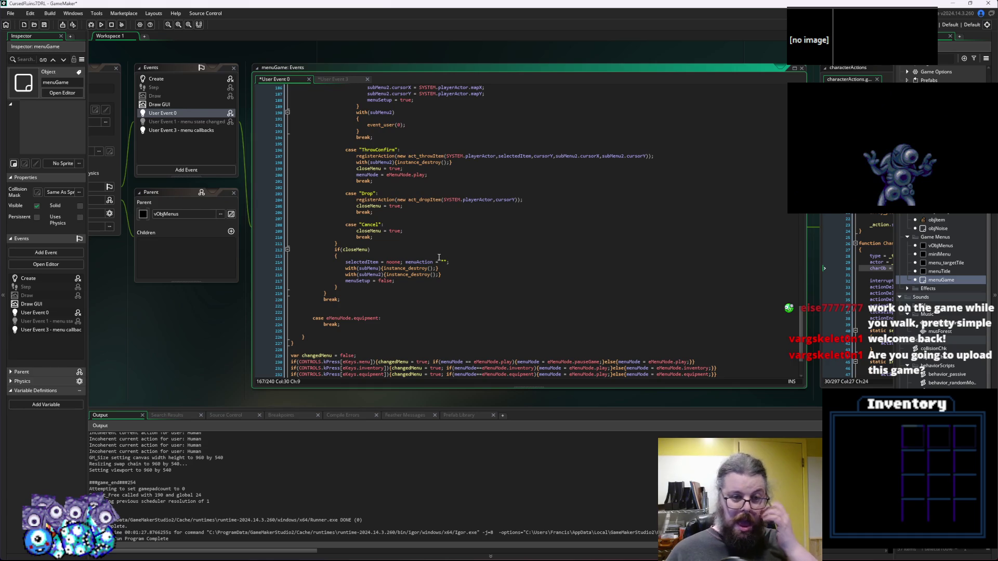
click(44, 25)
click(102, 25)
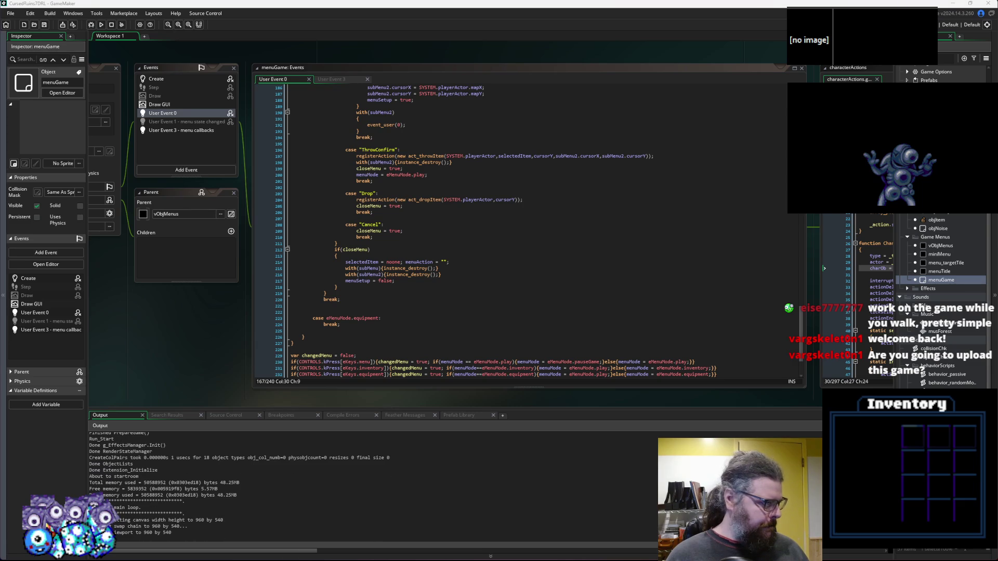
Start a new game and walk the hero right and up through the forest.
key(Return)
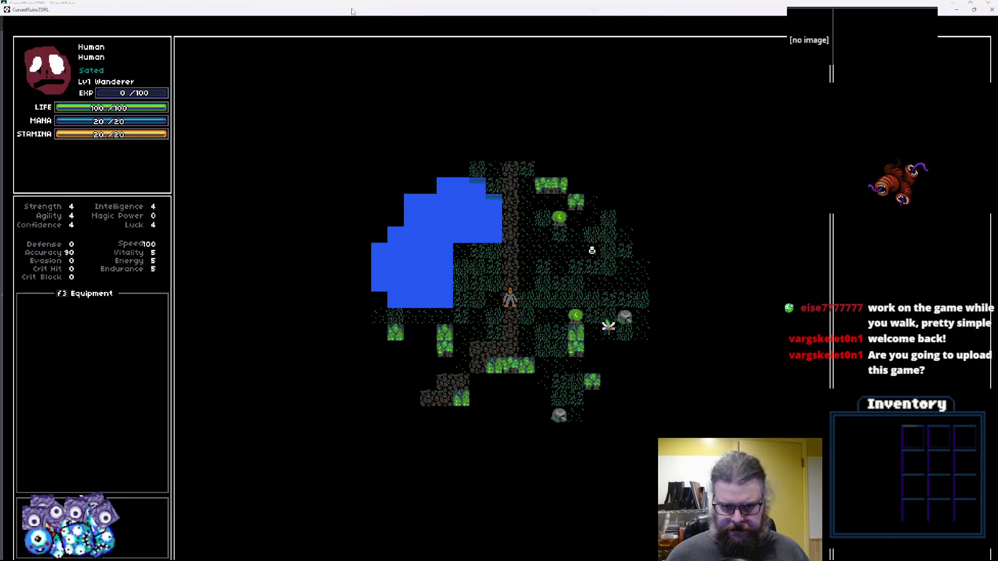
key(Right)
key(Right)
key(Up)
key(Right)
key(Up)
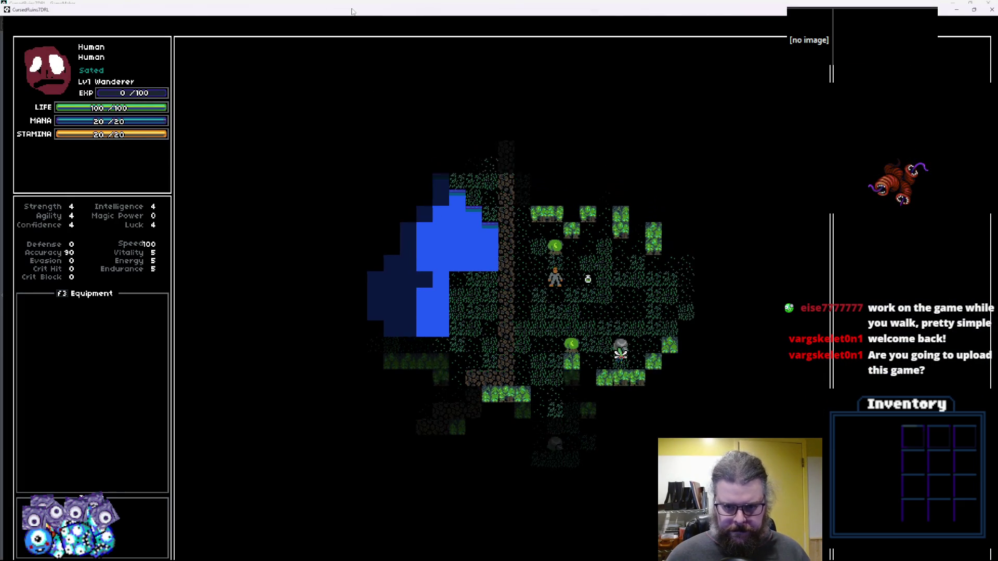
key(Right)
key(Up)
key(Right)
key(Right)
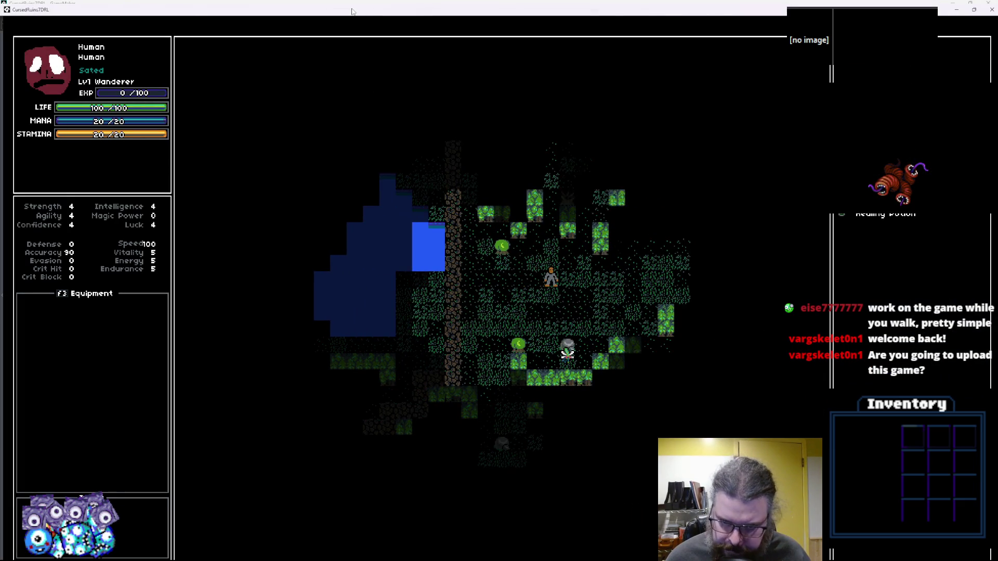
key(Right)
key(Right)
key(Right)
key(Right)
key(Right)
key(Right)
key(Right)
key(Down)
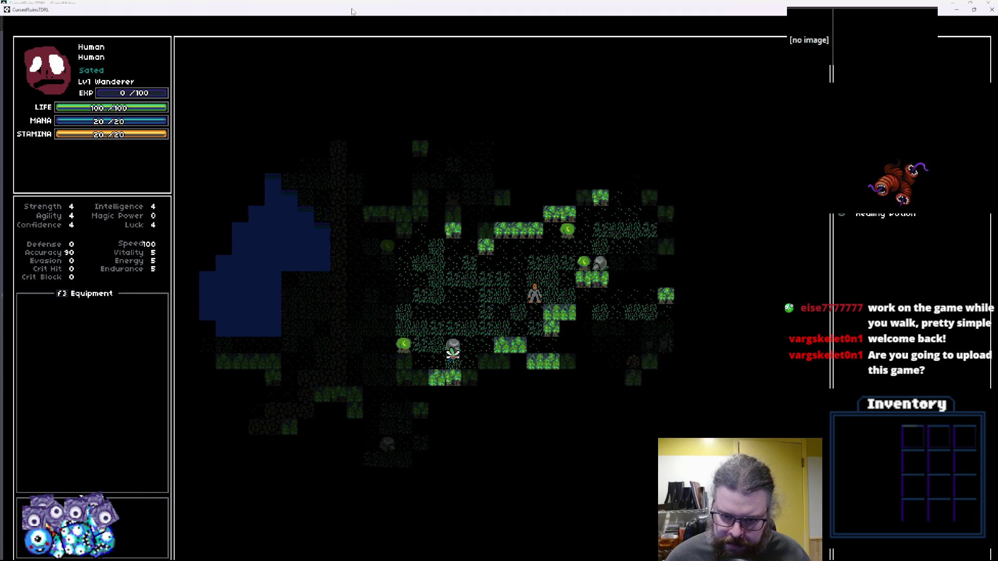
key(Right)
key(Right)
key(Up)
key(Right)
key(Up)
key(Right)
key(Up)
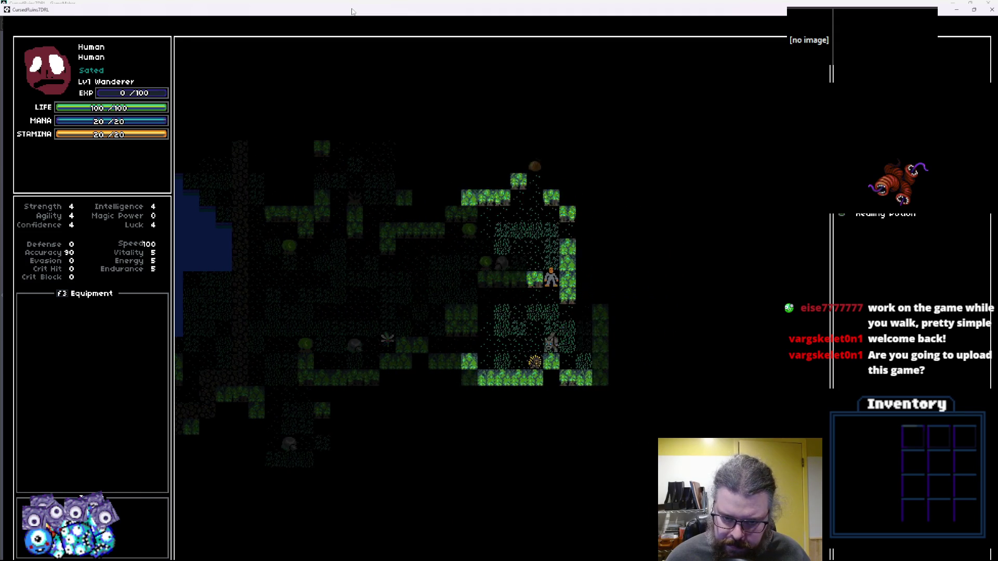
key(Right)
key(Up)
key(Right)
key(Up)
key(Up)
key(Up)
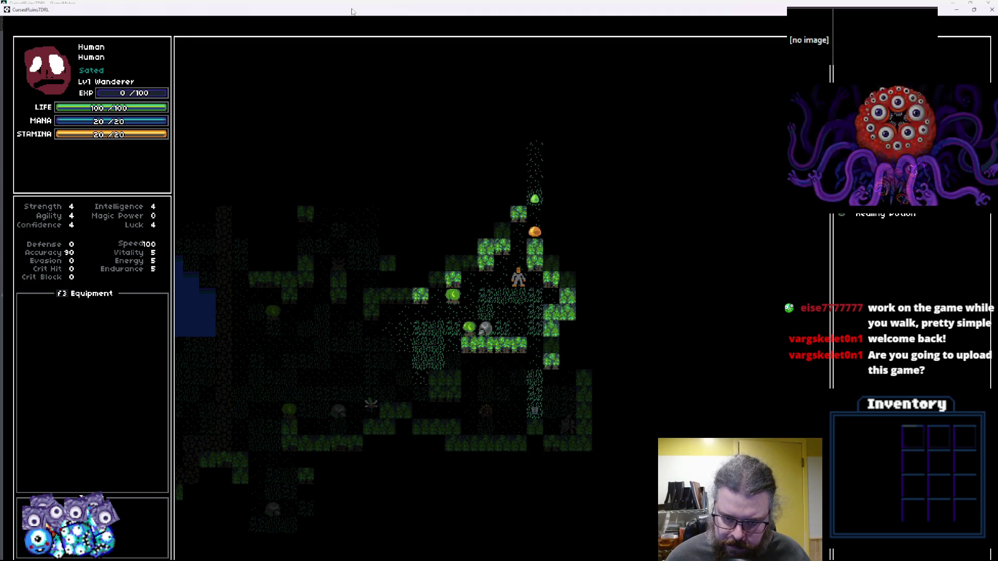
key(Left)
key(Up)
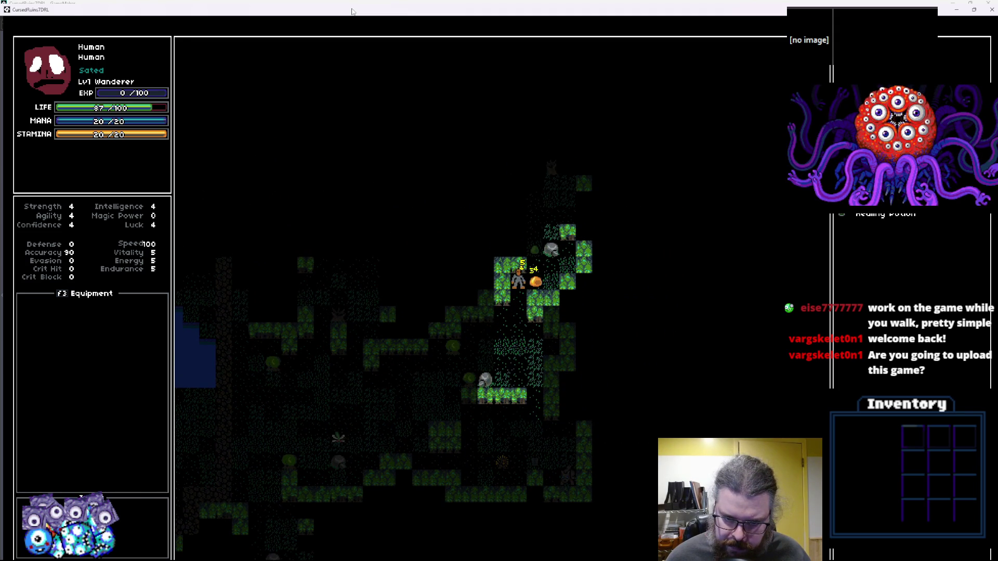
Attack the orange monster, retreat down-left, then walk up the brown path.
key(Right)
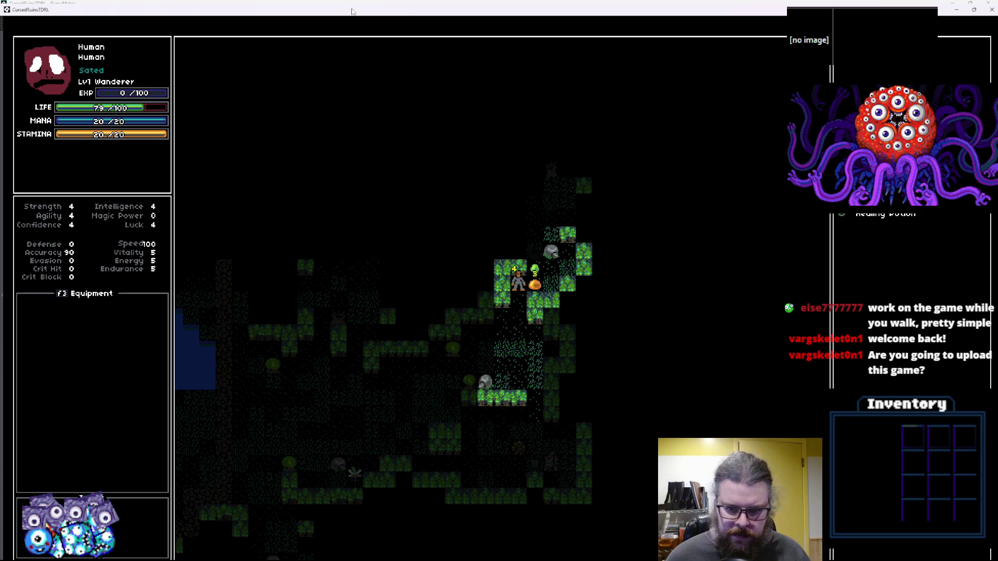
key(Down)
key(Down)
key(Down)
key(Left)
key(Left)
key(Down)
key(Left)
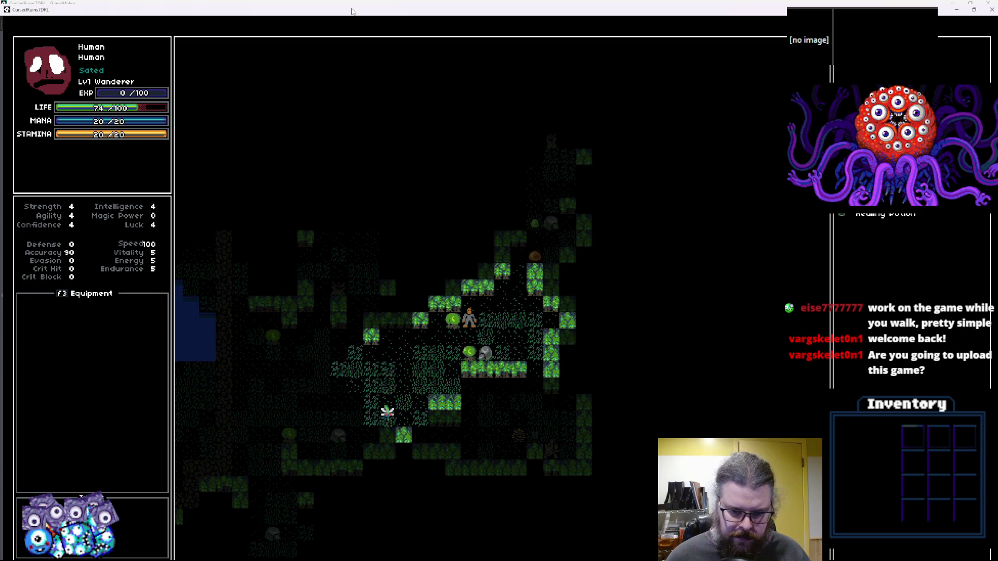
key(Left)
key(Left)
key(Left)
key(Down)
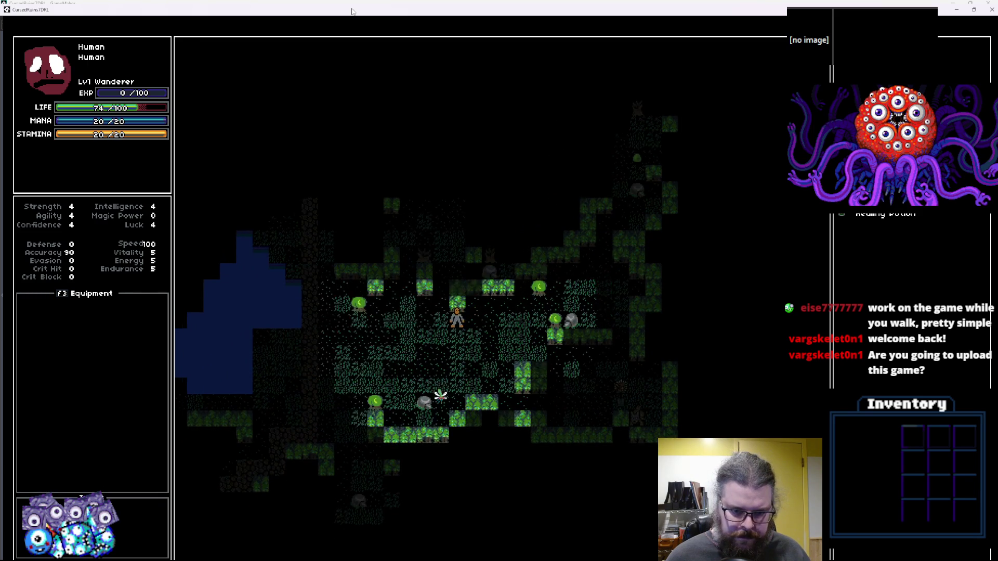
key(Up)
key(Up)
key(Up)
key(Left)
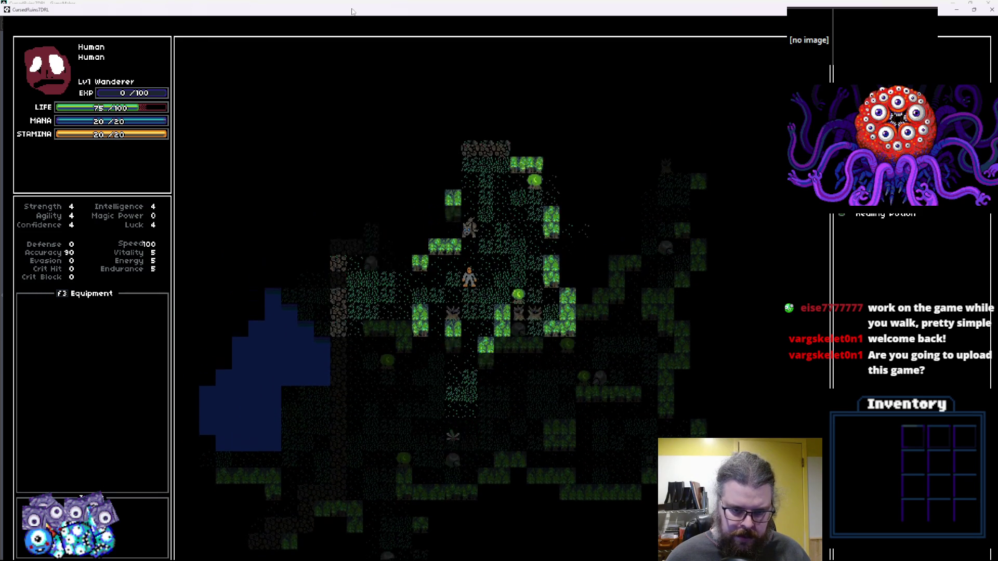
key(Left)
key(Left)
key(Left)
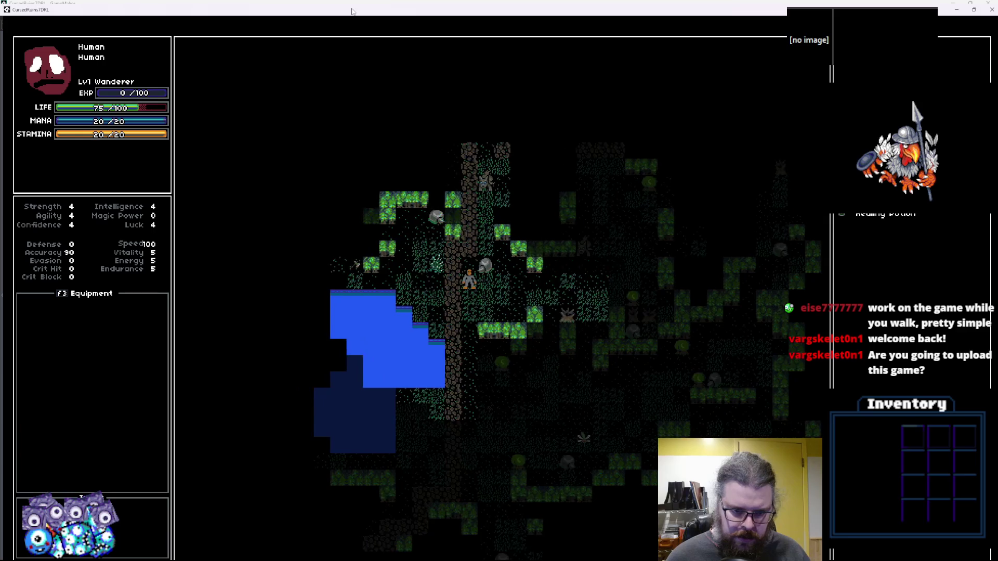
key(Up)
key(Up)
key(Up)
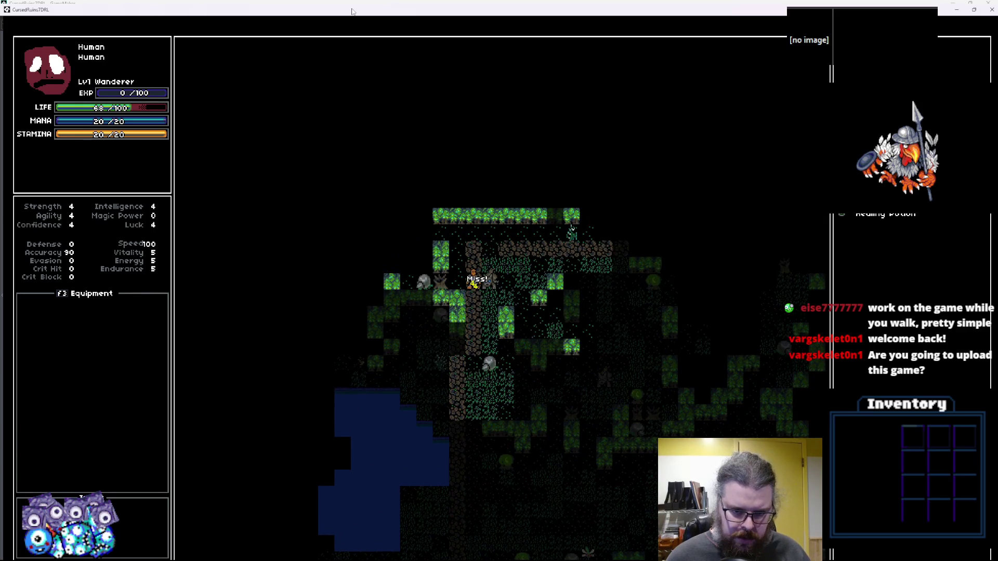
key(Up)
key(Up)
key(Up)
Walk the hero right and down across the map.
key(Right)
key(Right)
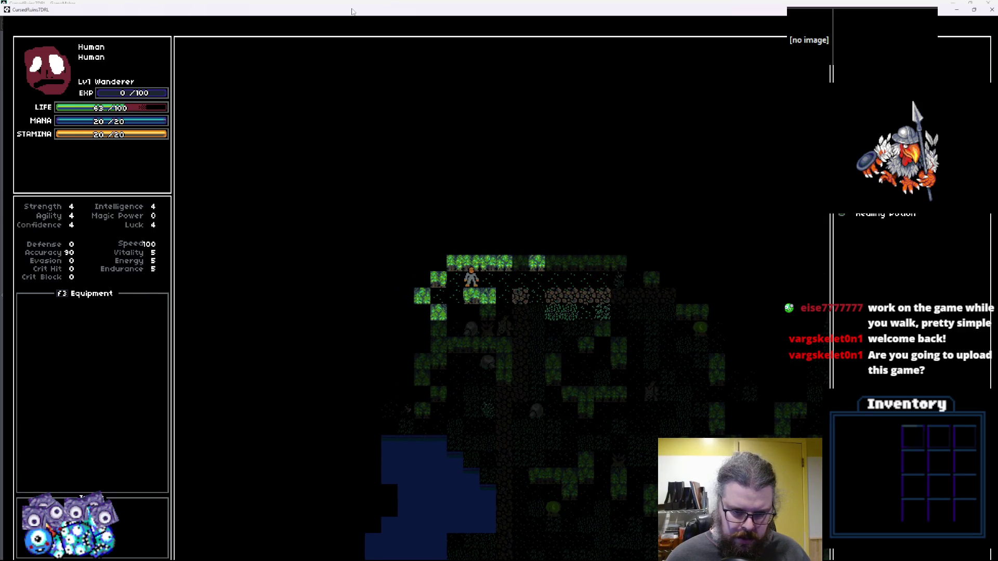
key(Down)
key(Right)
key(Right)
key(Right)
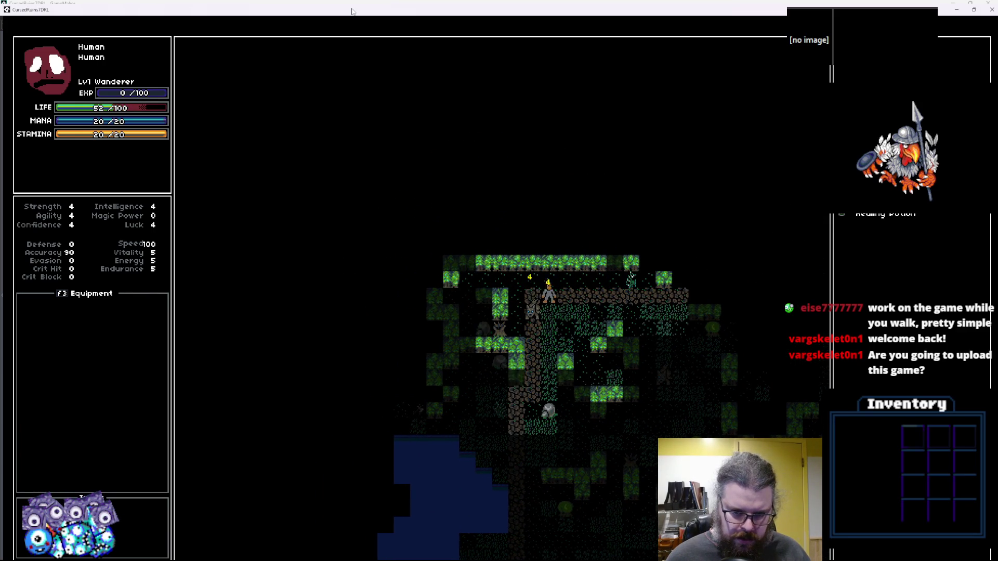
key(Down)
key(Right)
key(Right)
key(Right)
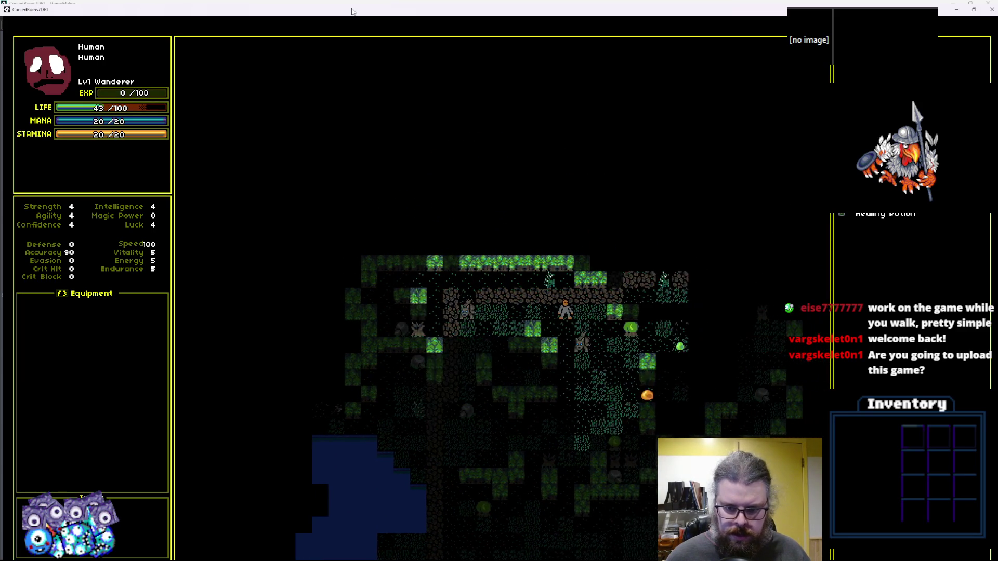
key(Up)
key(Right)
key(Right)
key(Right)
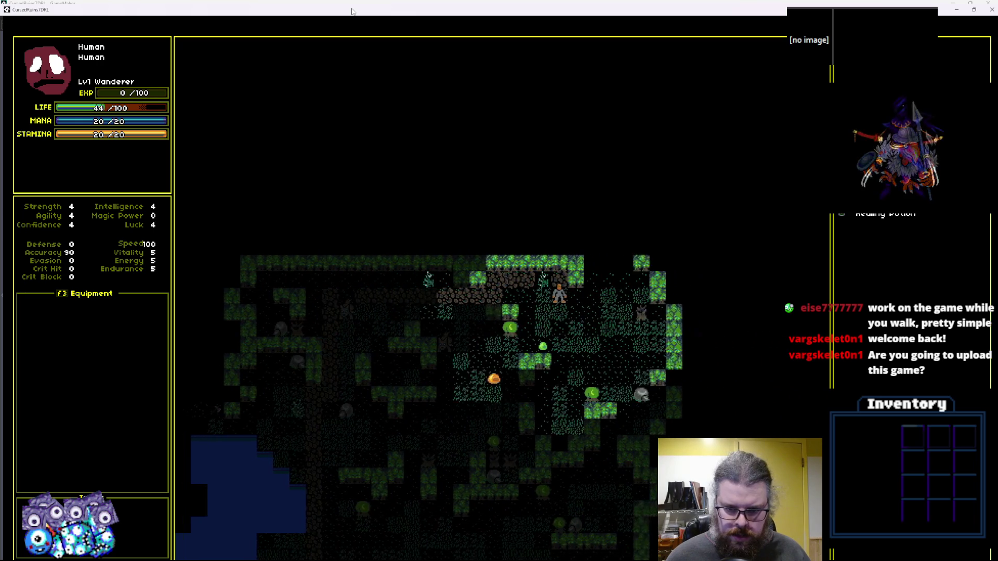
key(Down)
key(Down)
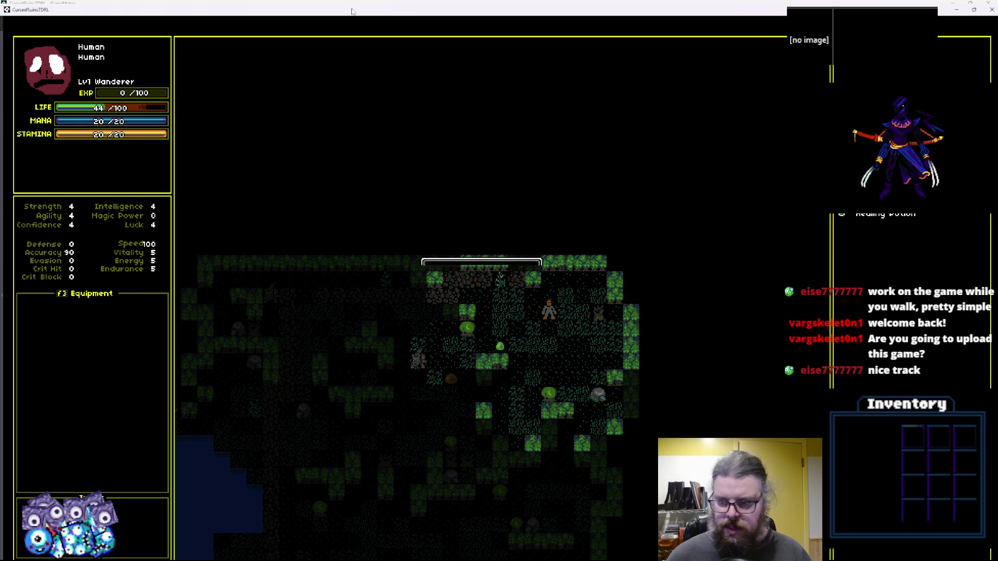
Close the Healing Potion action menu and walk the hero down and left.
key(Return)
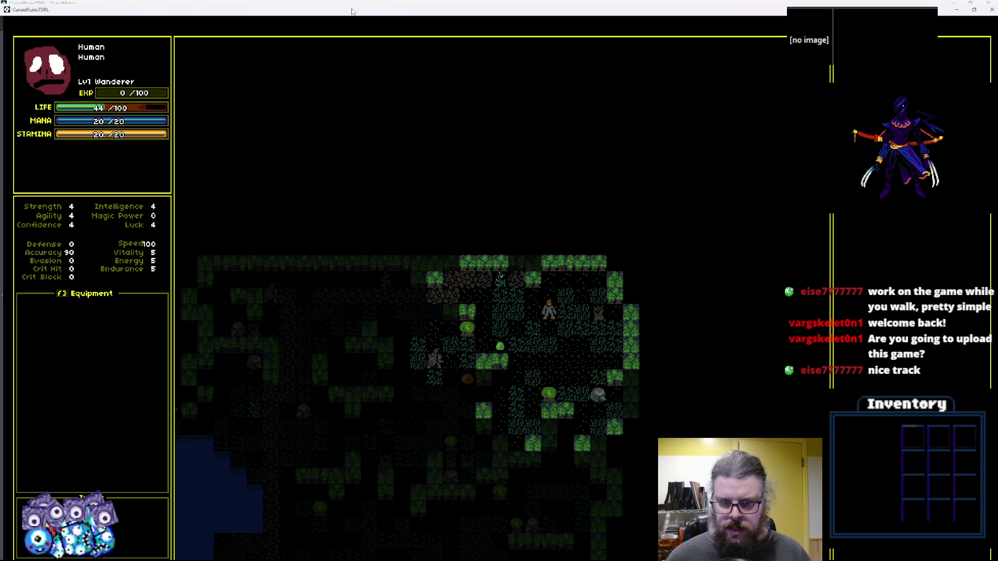
key(Down)
key(Down)
key(Down)
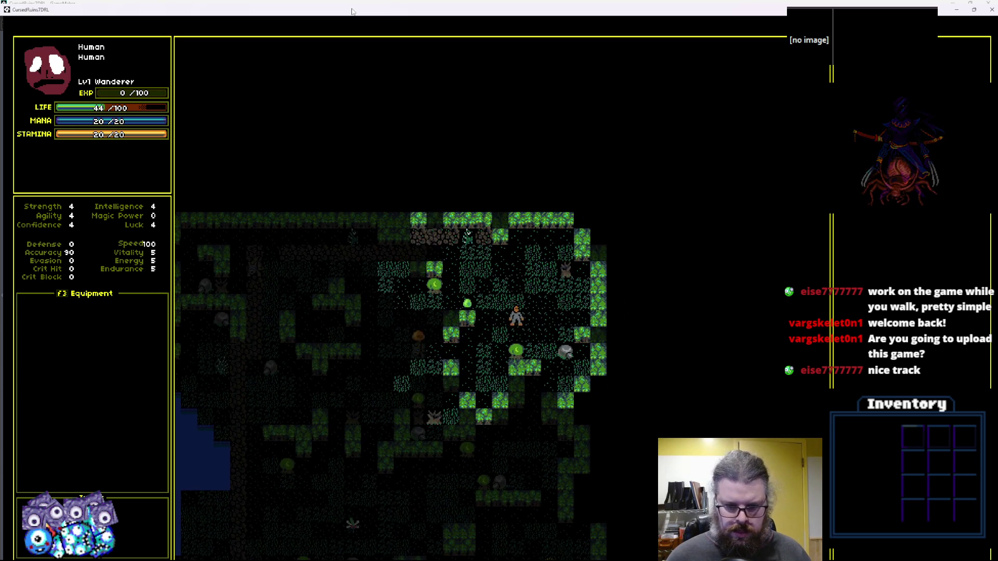
key(Down)
key(Down)
key(Left)
key(Left)
key(Left)
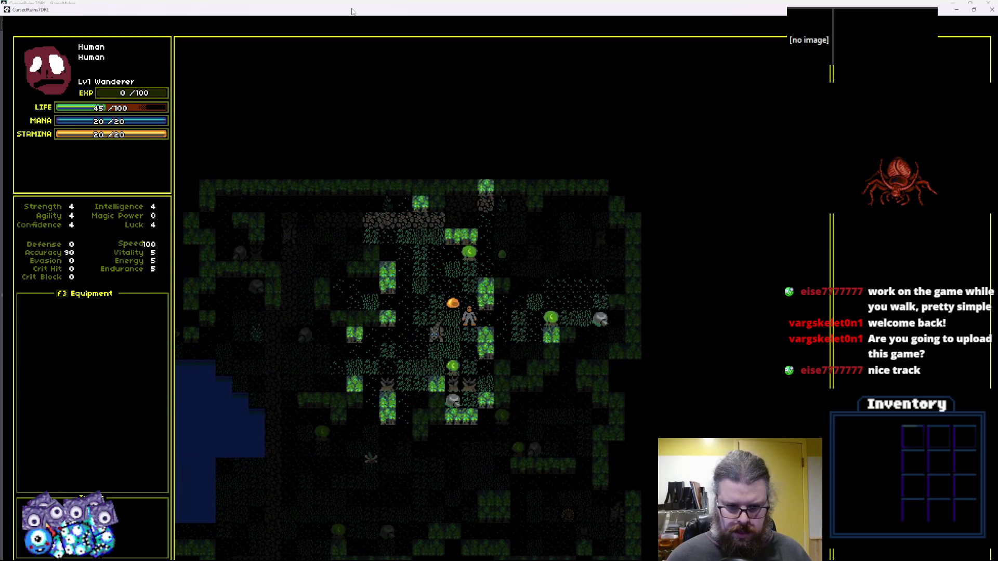
key(Down)
key(Down)
key(Left)
key(Left)
key(Left)
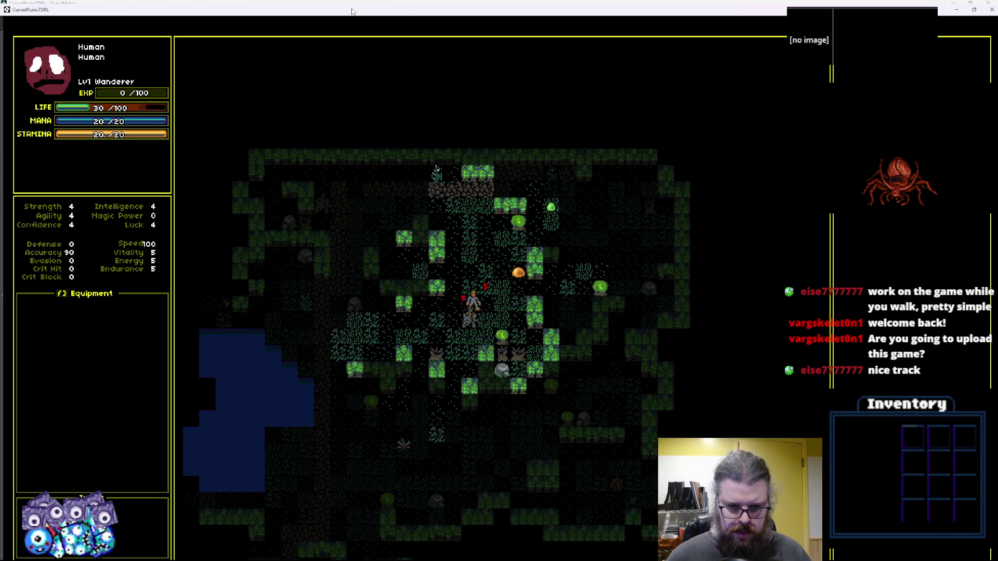
Walk the hero down the stone path, past the lake, and west.
key(Left)
key(Left)
key(Left)
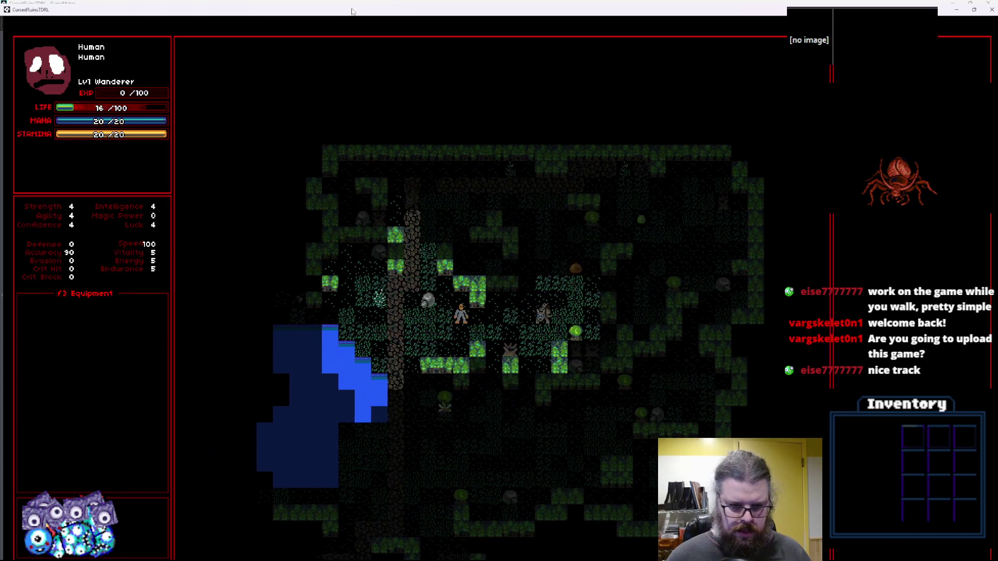
key(Left)
key(Left)
key(Left)
key(Down)
key(Down)
key(Down)
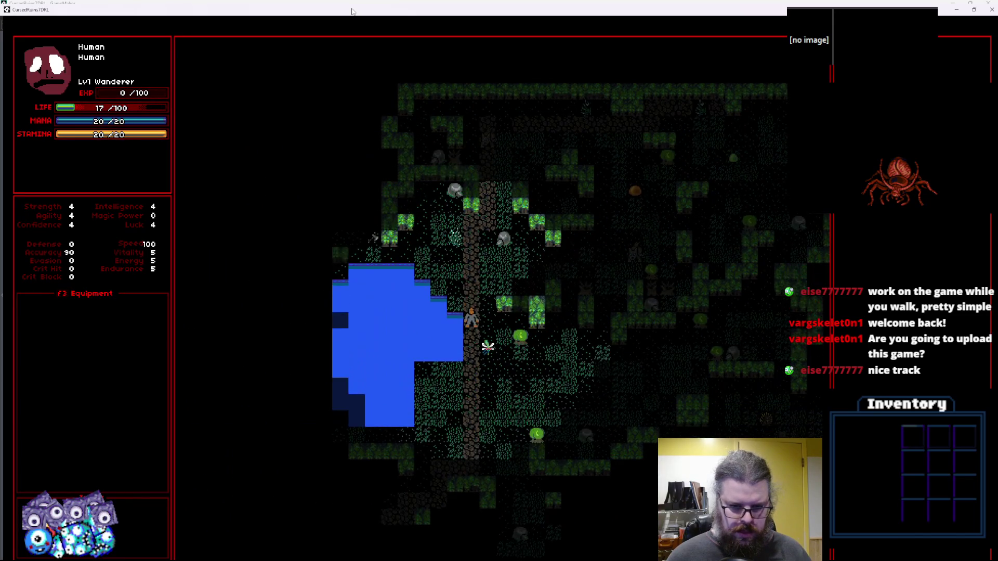
key(Down)
key(Down)
key(Down)
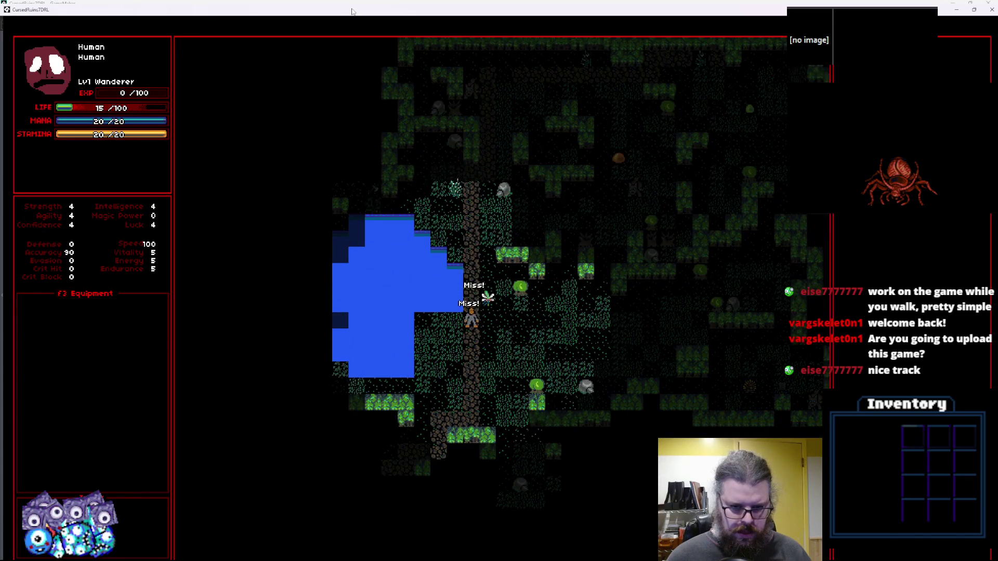
key(Down)
key(Left)
key(Down)
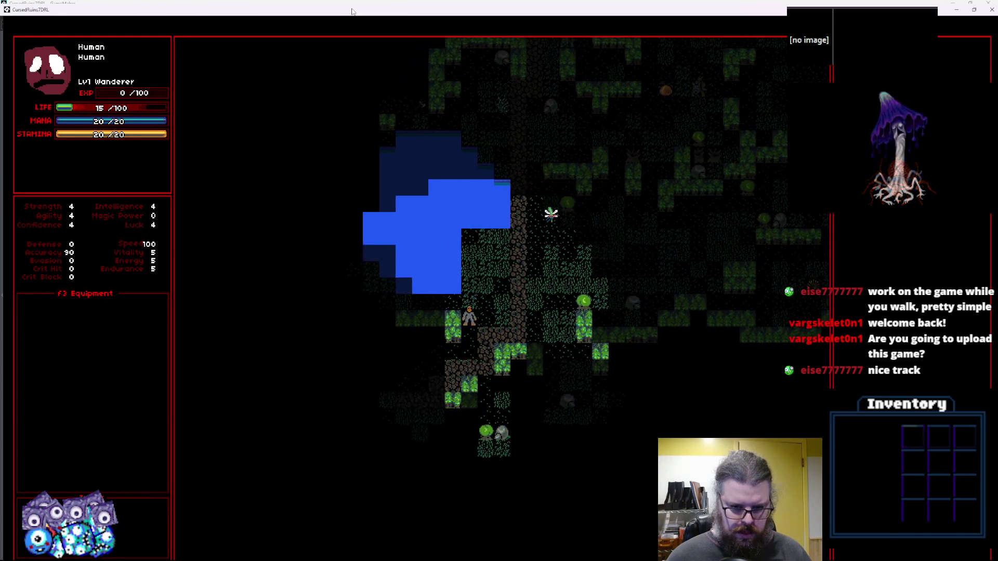
key(Left)
key(Down)
key(Left)
key(Left)
key(Down)
key(Down)
key(Left)
key(Left)
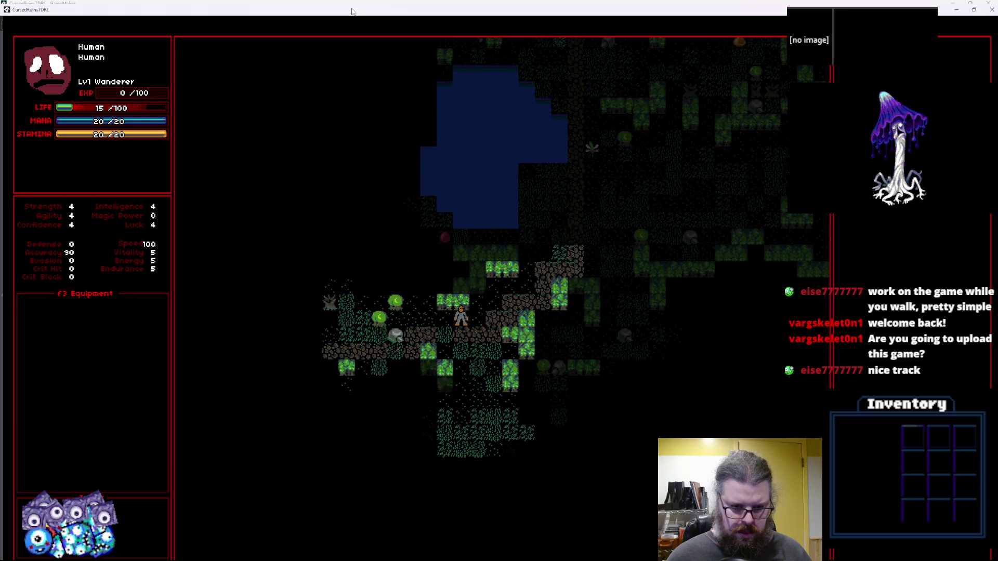
key(Left)
key(Left)
key(Left)
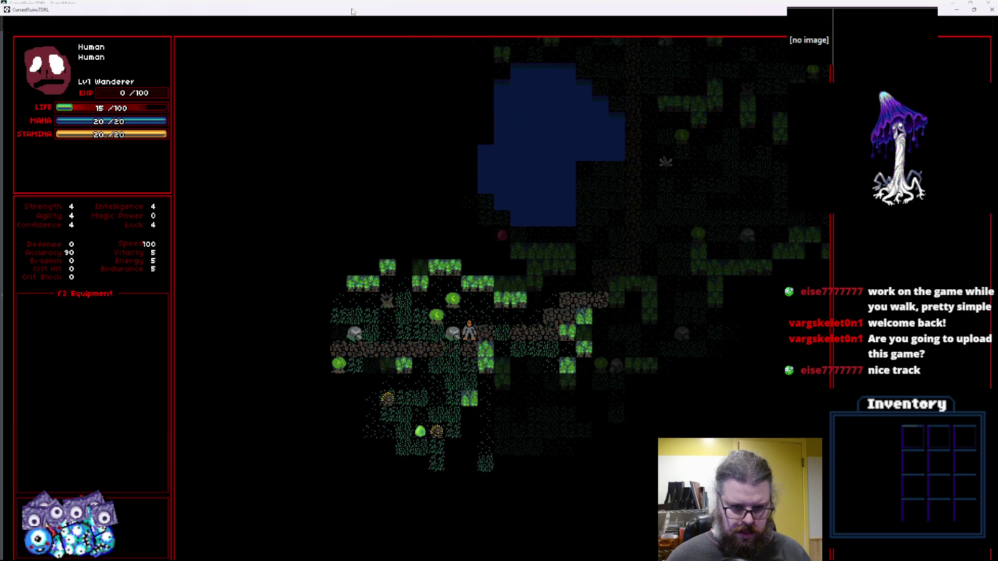
key(Down)
key(Left)
key(Left)
key(Left)
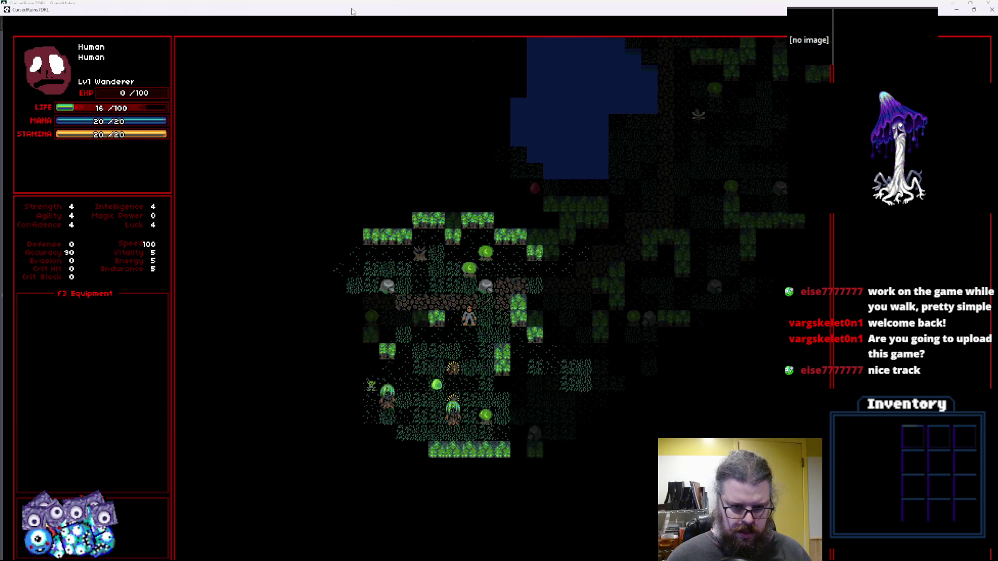
key(Left)
key(Left)
key(Left)
key(Left)
key(Left)
key(Down)
key(Left)
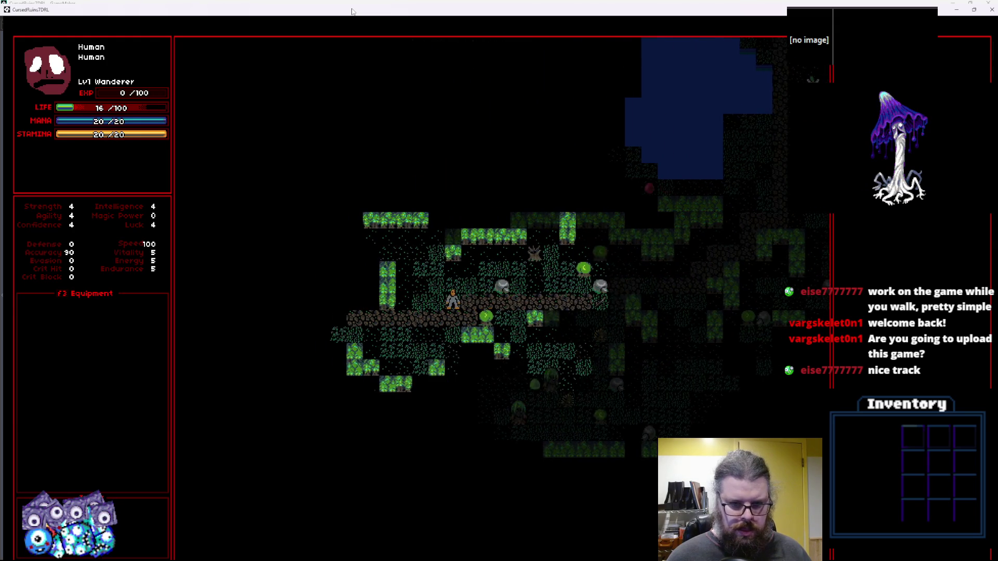
key(Left)
key(Down)
key(Left)
key(Left)
key(Left)
key(Left)
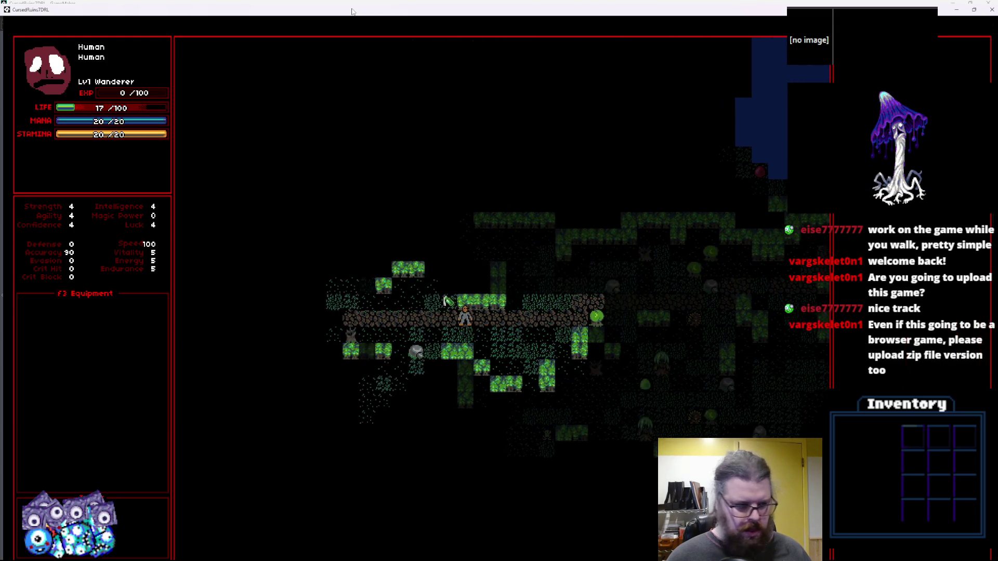
key(Left)
key(Left)
key(Left)
Advance west along the path, fighting and slipping past nearby creatures.
key(Up)
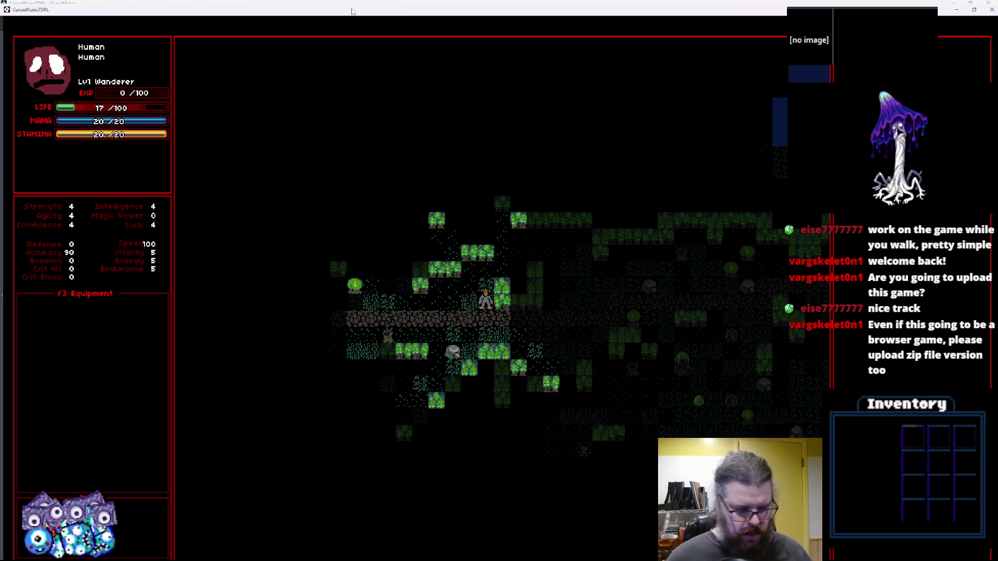
key(Down)
key(Left)
key(Left)
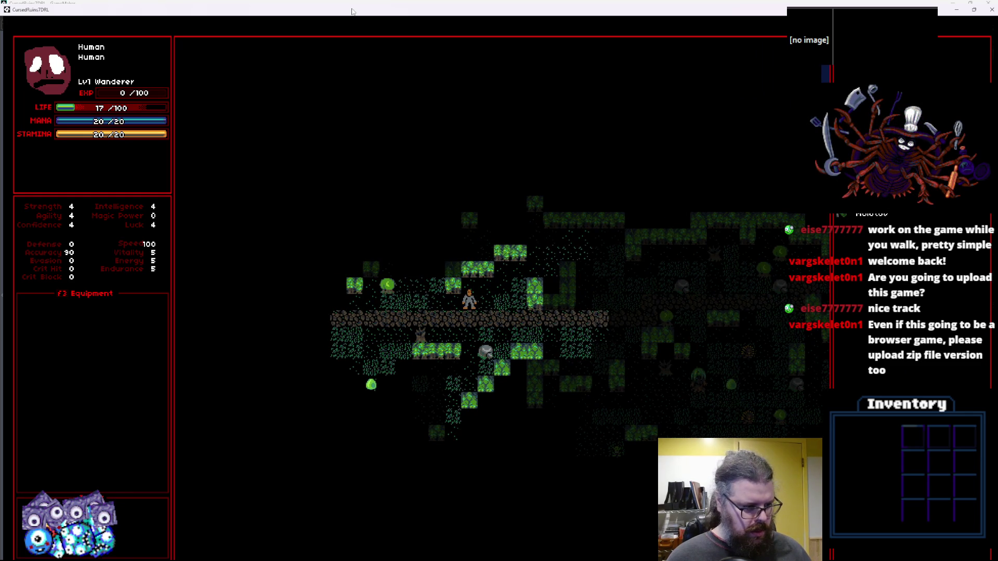
key(Left)
key(Left)
key(Left)
key(Left)
key(Left)
key(Left)
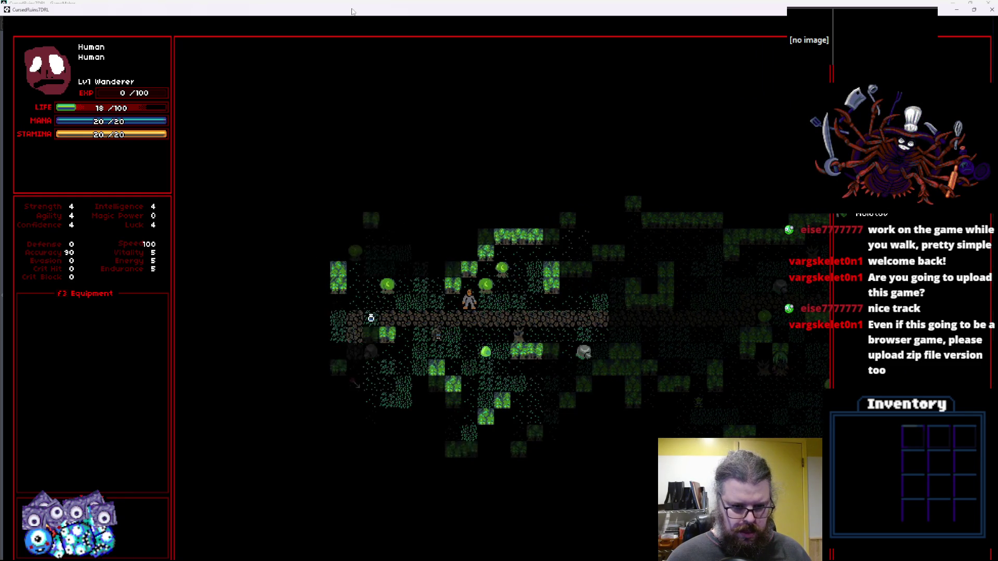
key(Left)
key(Left)
key(Left)
key(Up)
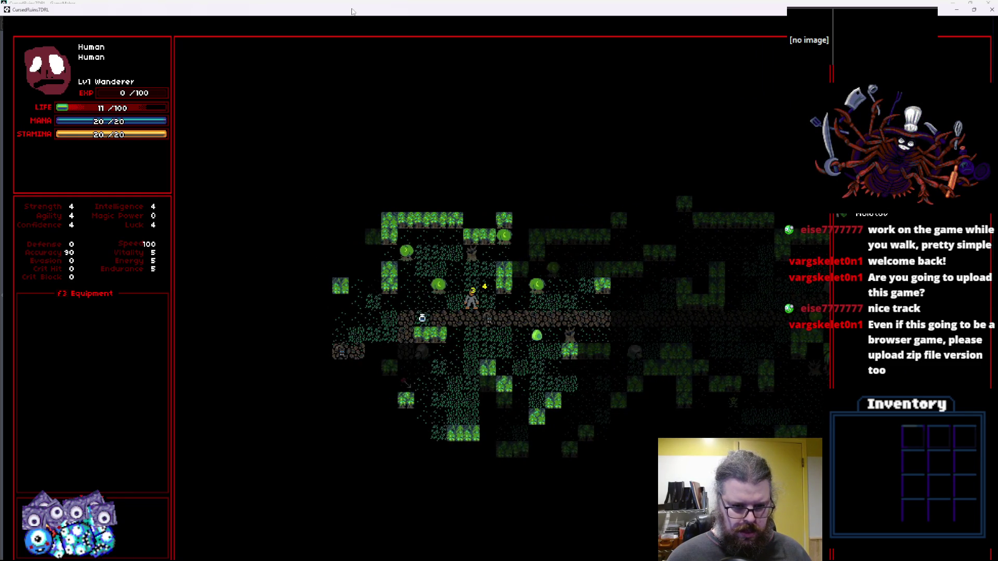
key(Down)
key(Left)
key(Left)
key(Left)
key(Left)
key(Down)
key(Down)
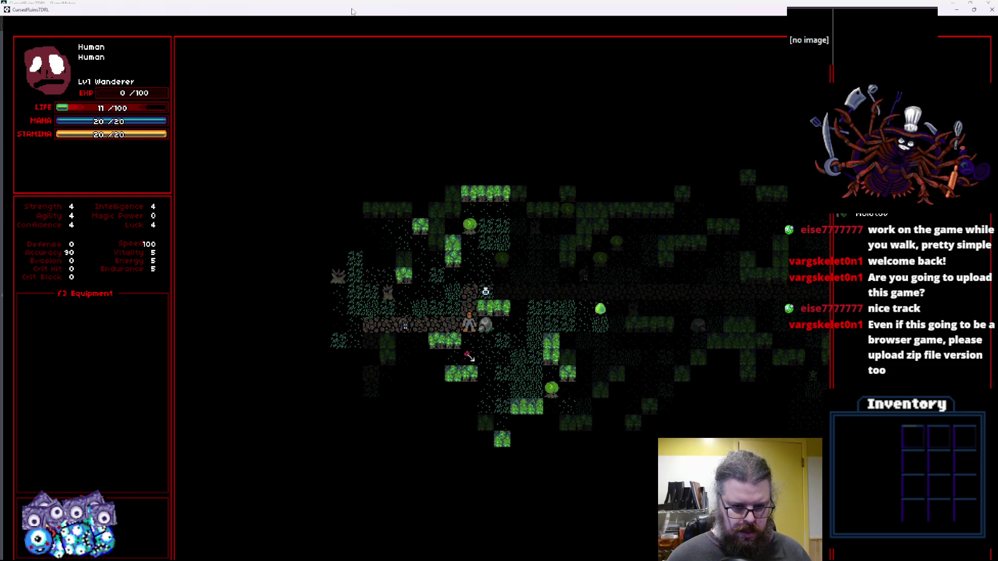
key(Down)
key(Down)
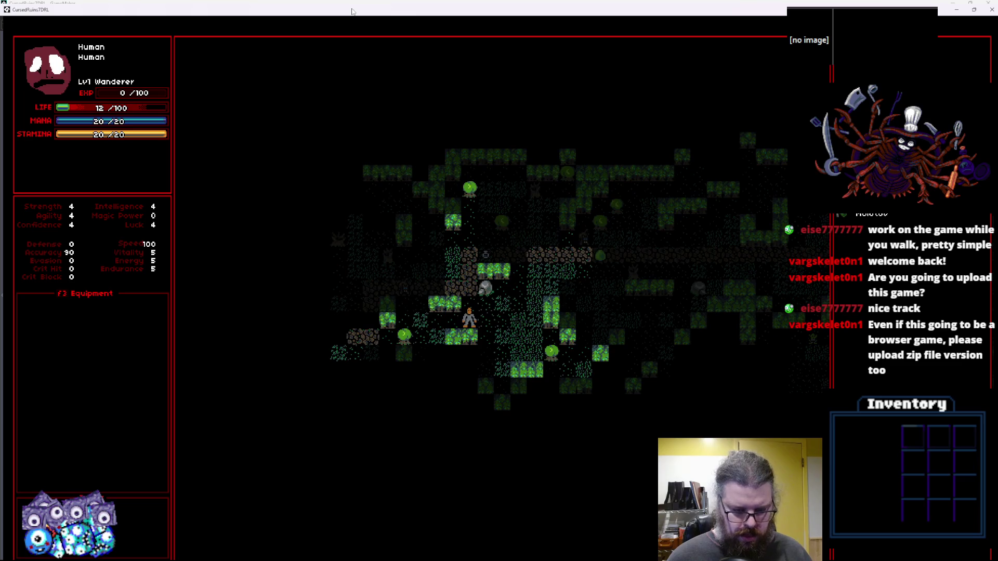
key(Up)
key(Up)
key(Left)
key(Up)
key(Left)
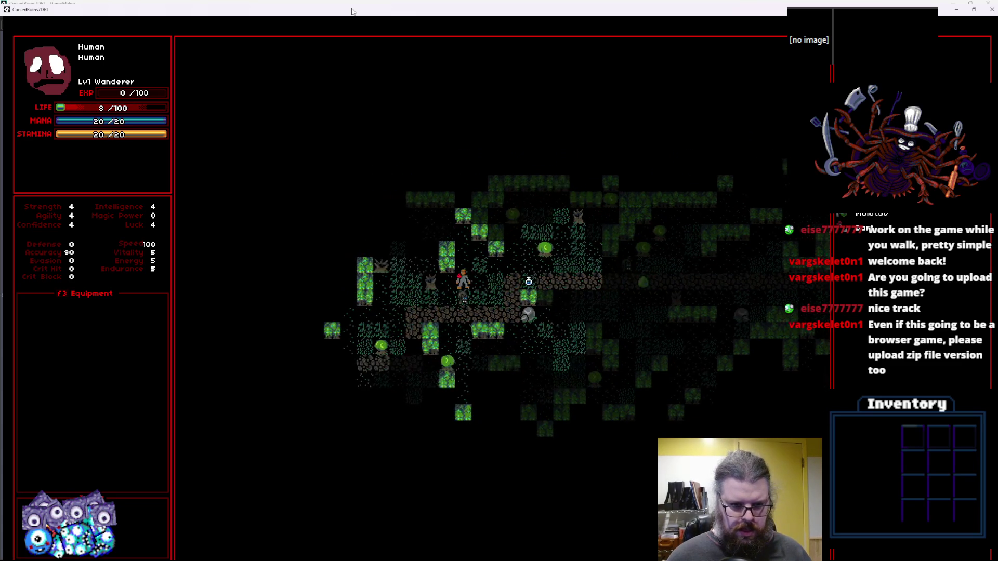
key(Up)
key(Left)
key(Left)
key(Left)
key(Left)
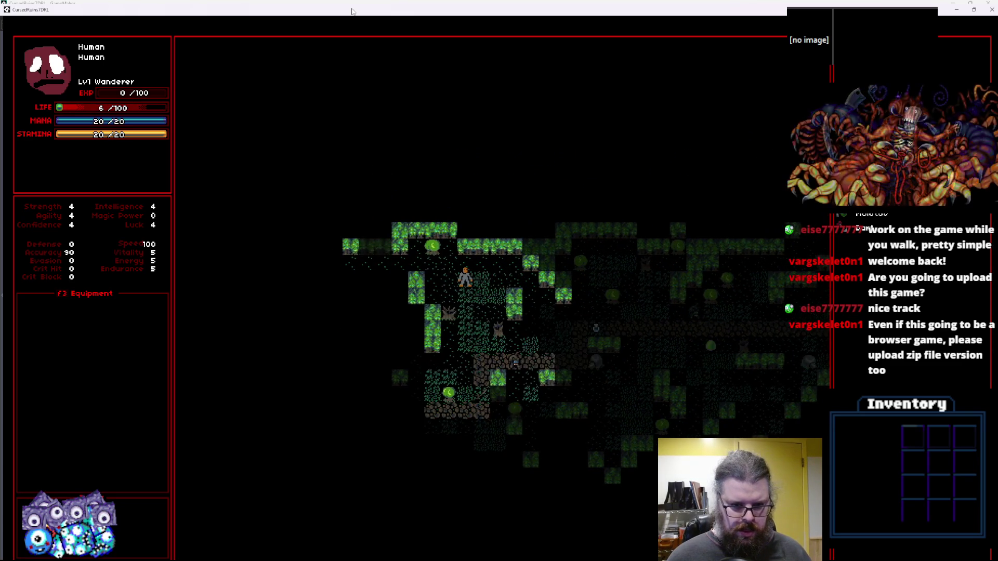
Walk through the cave, open an inventory item's action menu, and leave full screen.
key(Down)
key(Down)
key(Down)
key(Left)
key(Left)
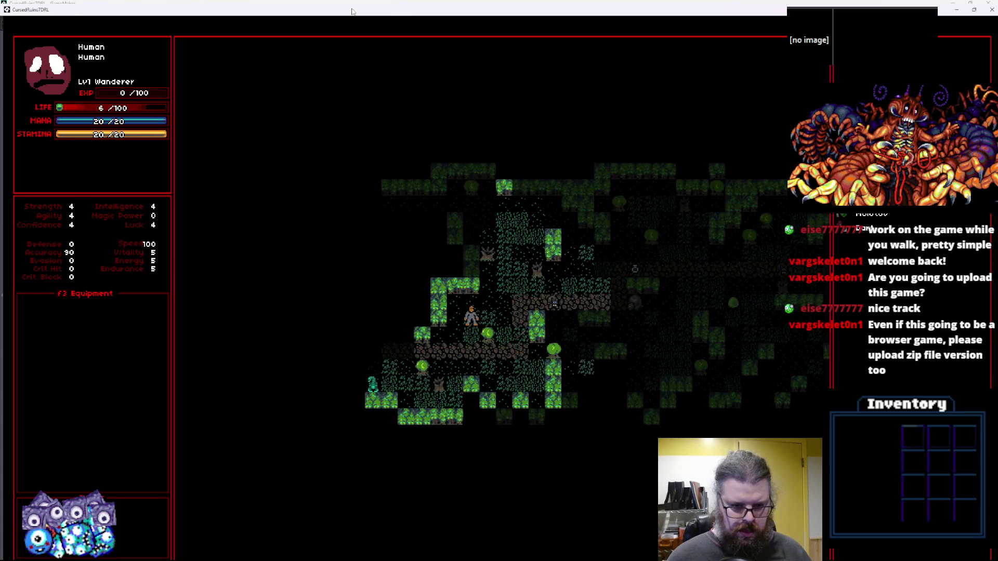
key(Down)
key(Down)
key(Left)
key(Left)
key(Left)
key(Up)
key(Up)
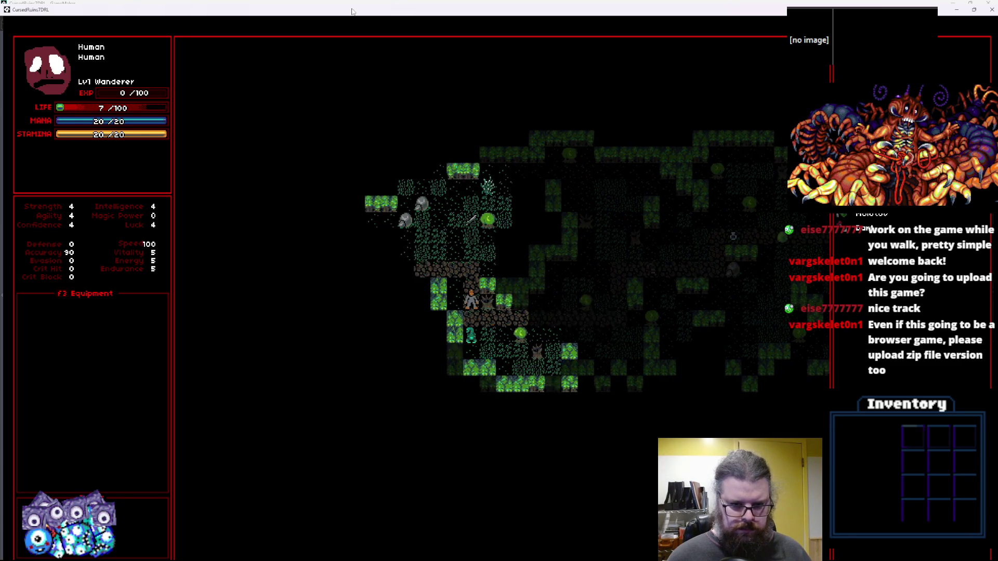
key(Up)
key(Up)
key(Up)
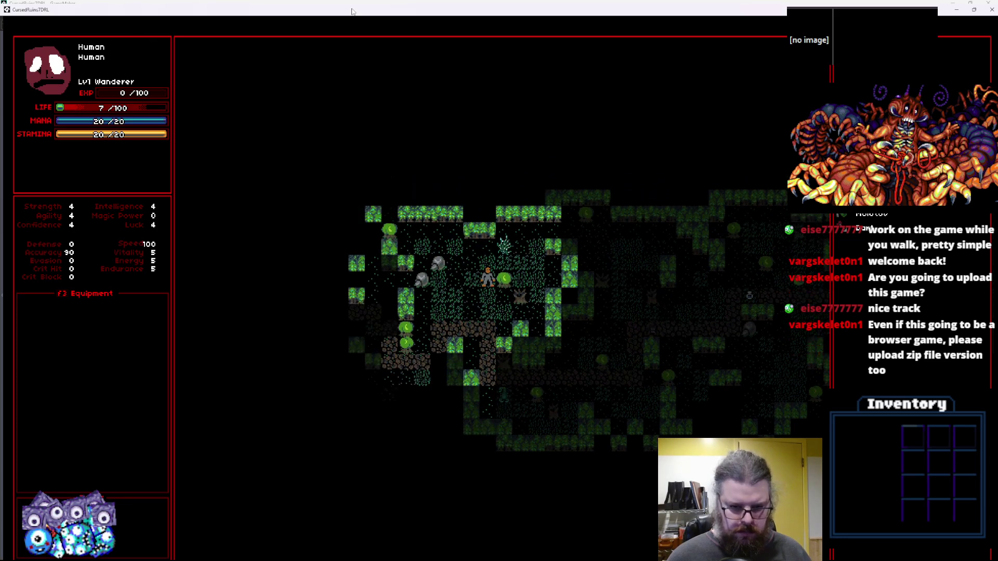
key(Return)
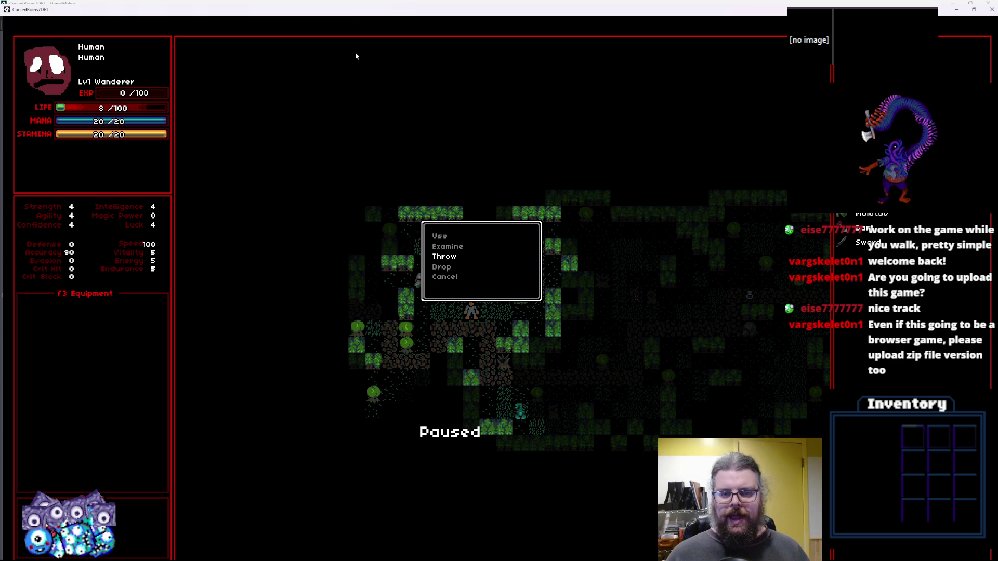
double_click(387, 9)
Close the game and find the changedMenu block in User Event 0.
click(535, 95)
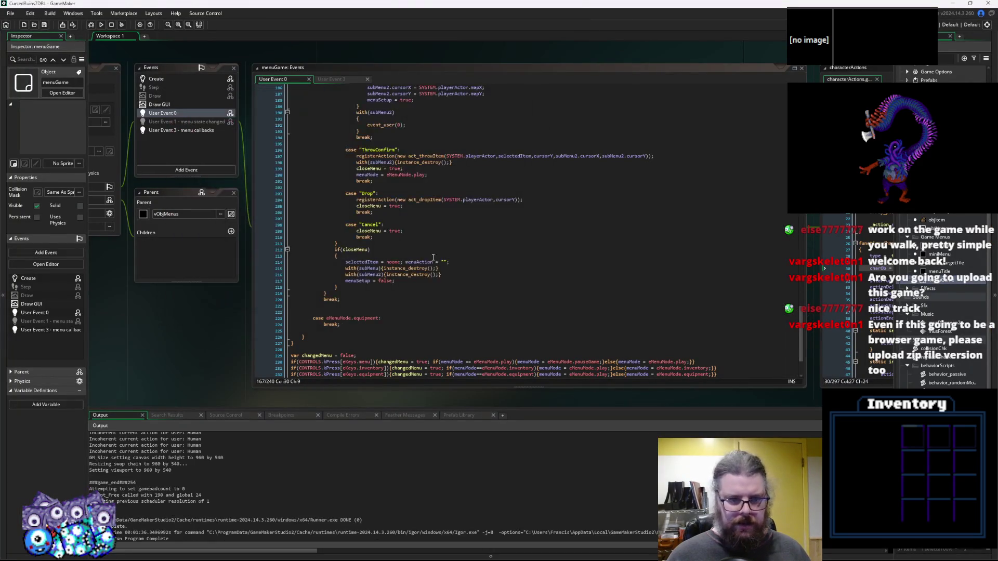
click(453, 304)
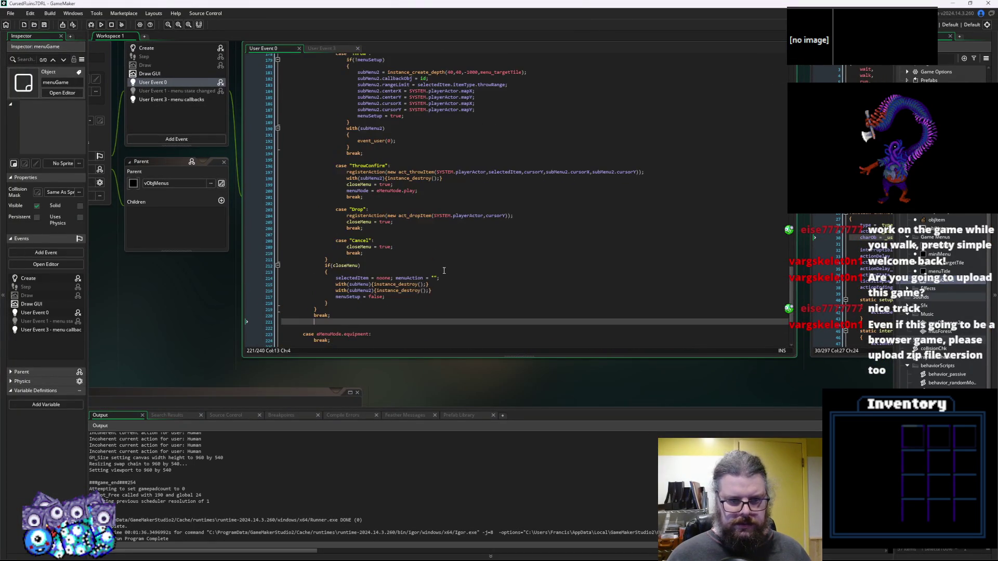
click(336, 219)
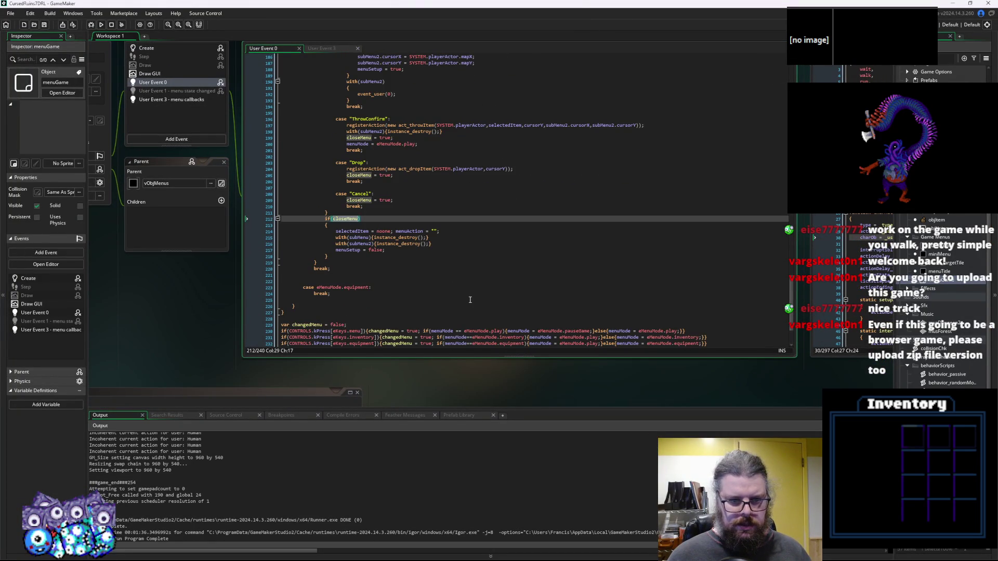
scroll(470, 300, up, 2)
scroll(470, 300, down, 4)
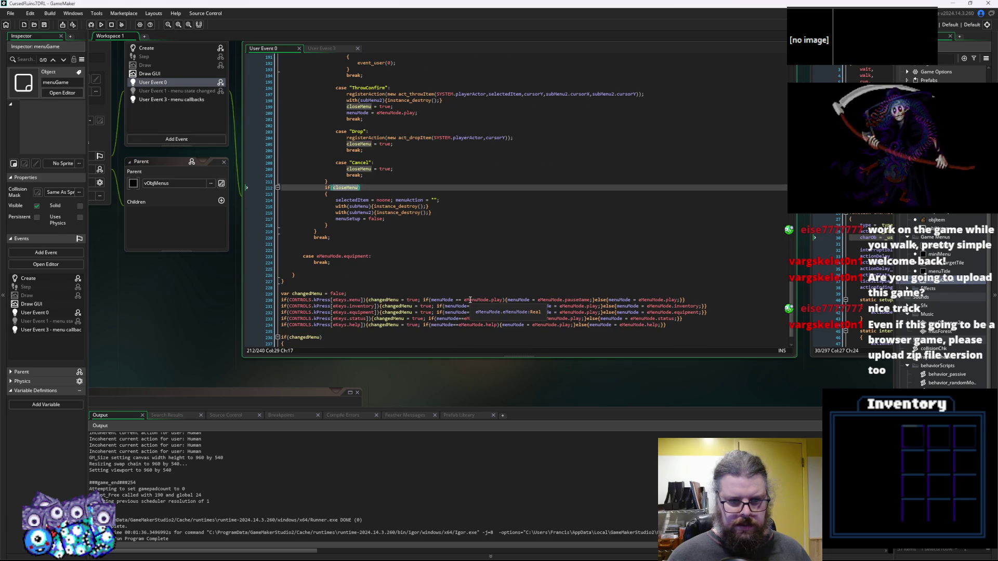
scroll(469, 300, down, 2)
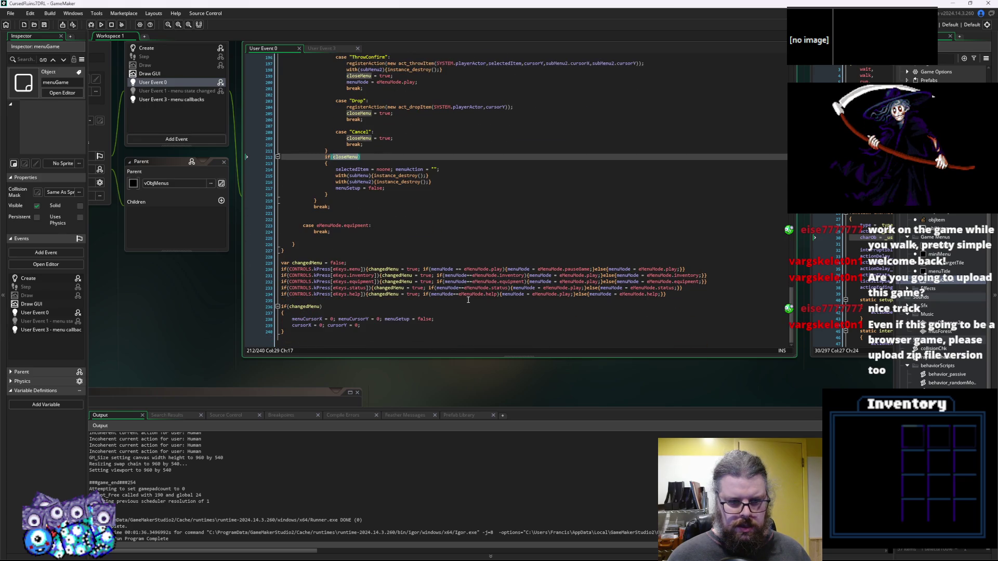
click(435, 312)
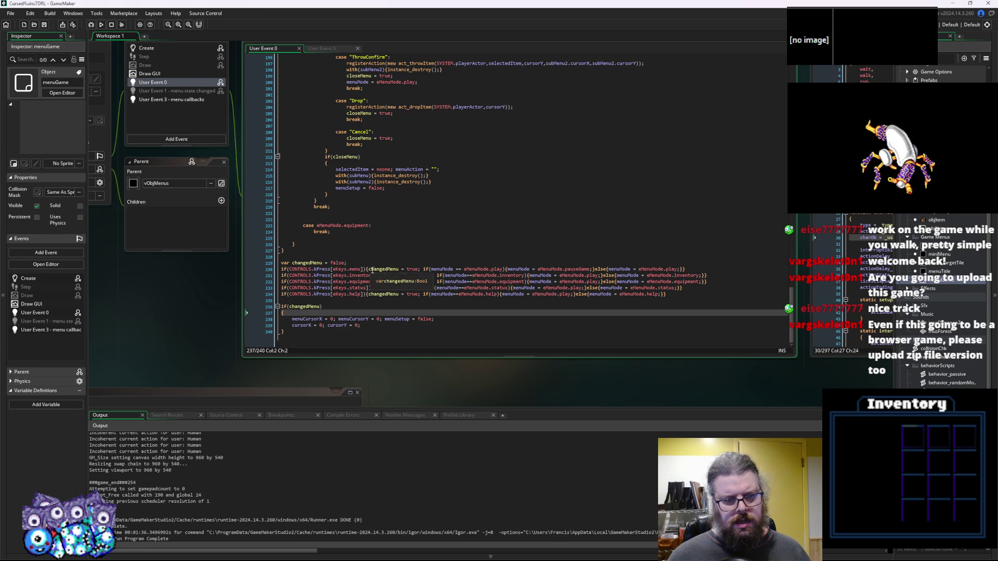
Copy the two submenu destroy lines into the changedMenu block, discarding a trial with(subMenu) block.
click(423, 270)
text(with)
key(BackSpace)
text(subMen)
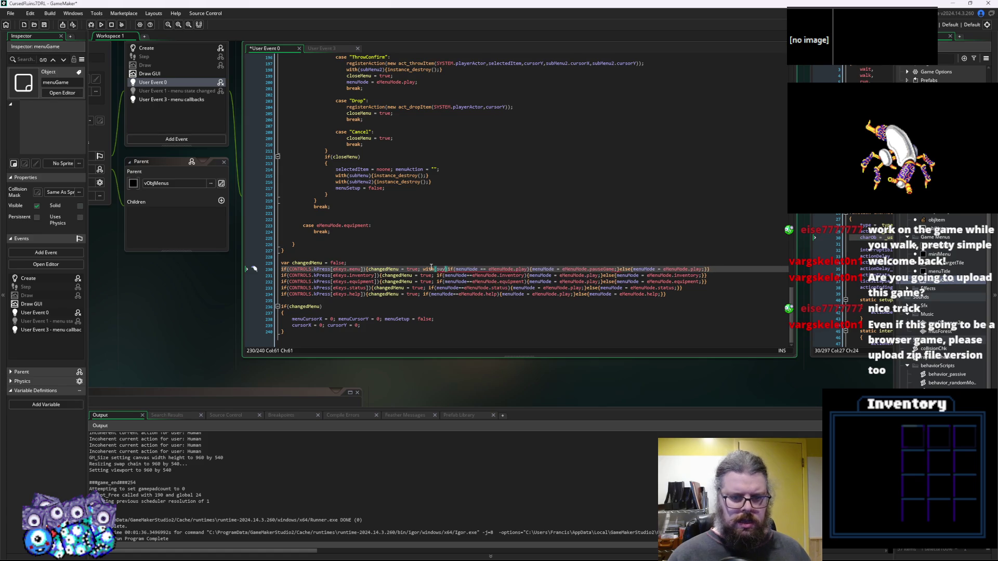
text(u){})
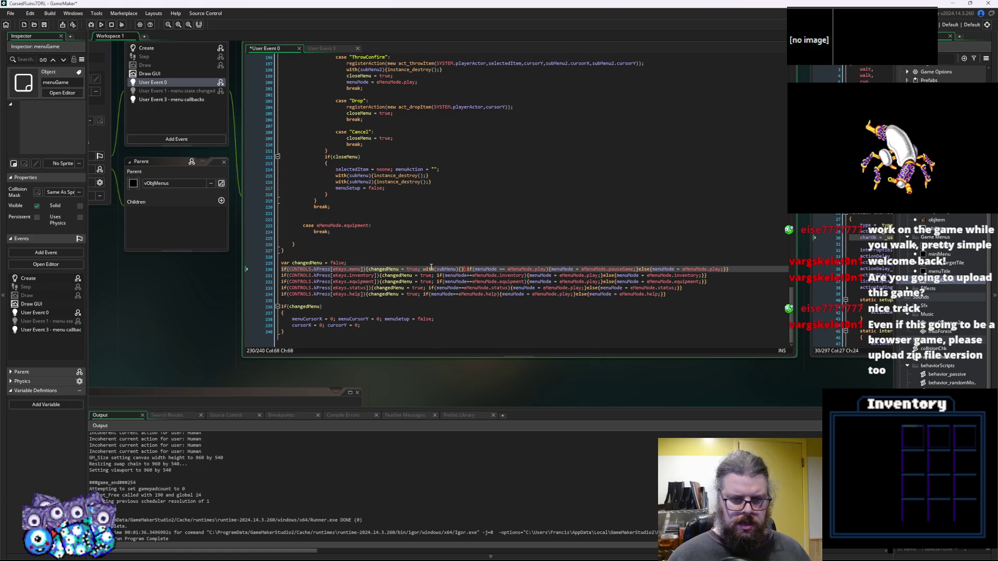
drag(431, 183, 335, 177)
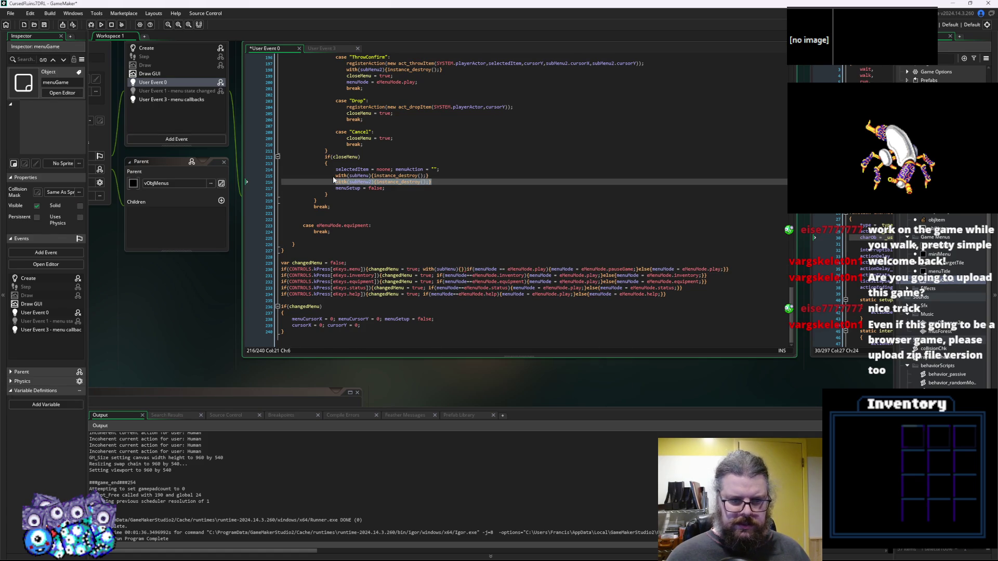
click(465, 268)
drag(465, 268, 415, 272)
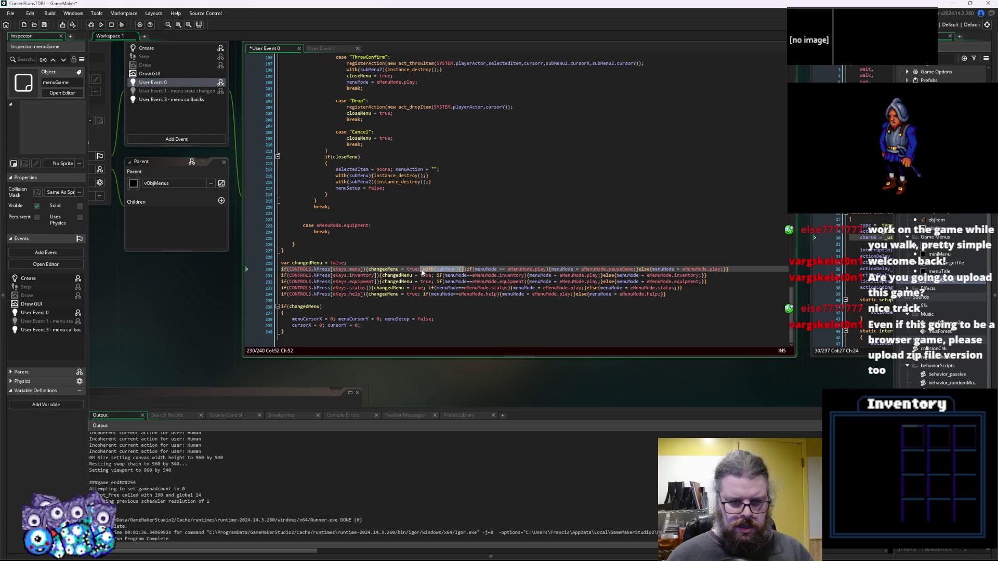
key(Delete)
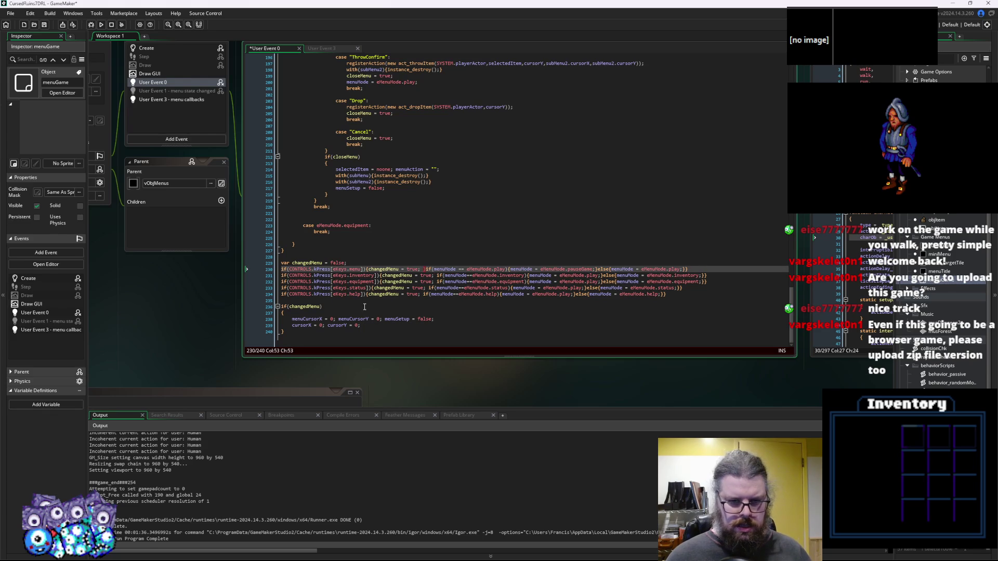
click(330, 311)
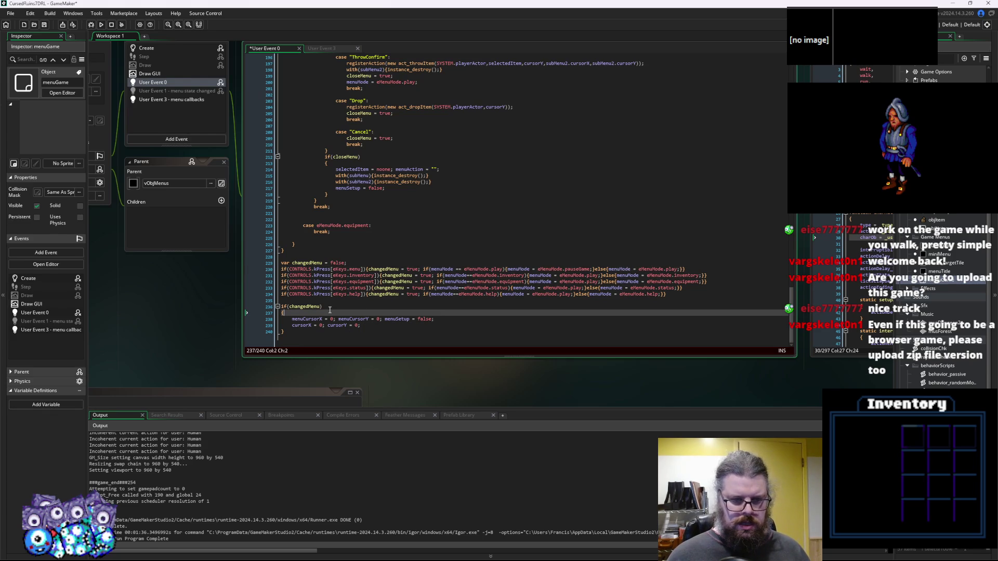
key(Return)
text(with(subMenu){instance_destroy();} 					with(subMenu2){instance_destroy();})
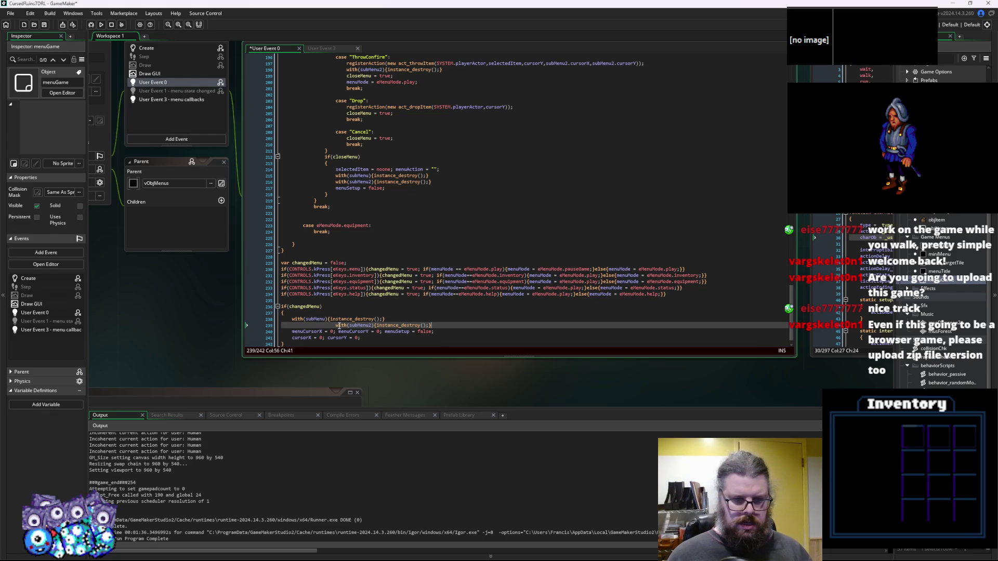
key(BackSpace)
key(BackSpace)
key(BackSpace)
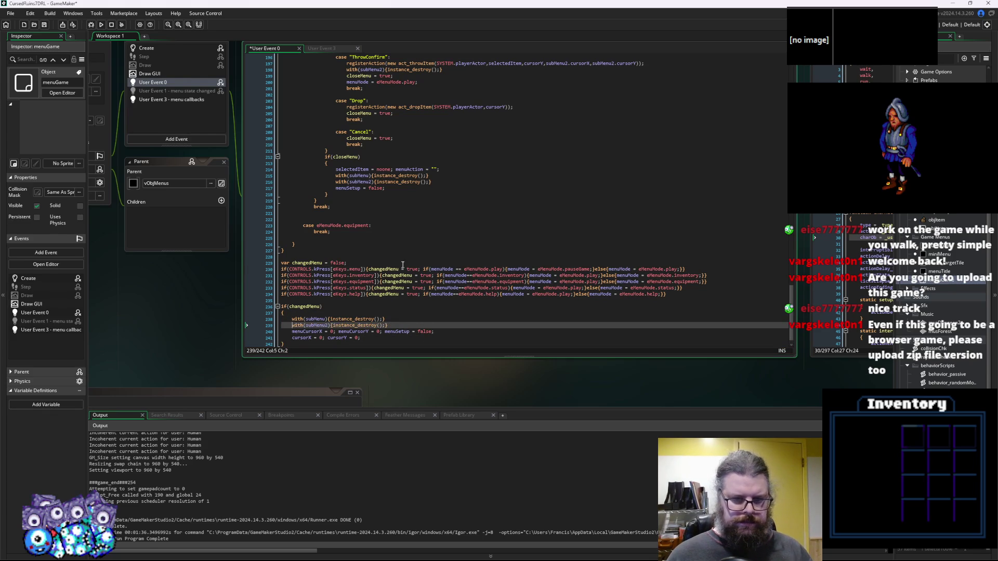
Add 'selectedItem = noone;' after the subMenu2 destroy line in the changedMenu block.
scroll(406, 254, up, 12)
scroll(406, 255, up, 20)
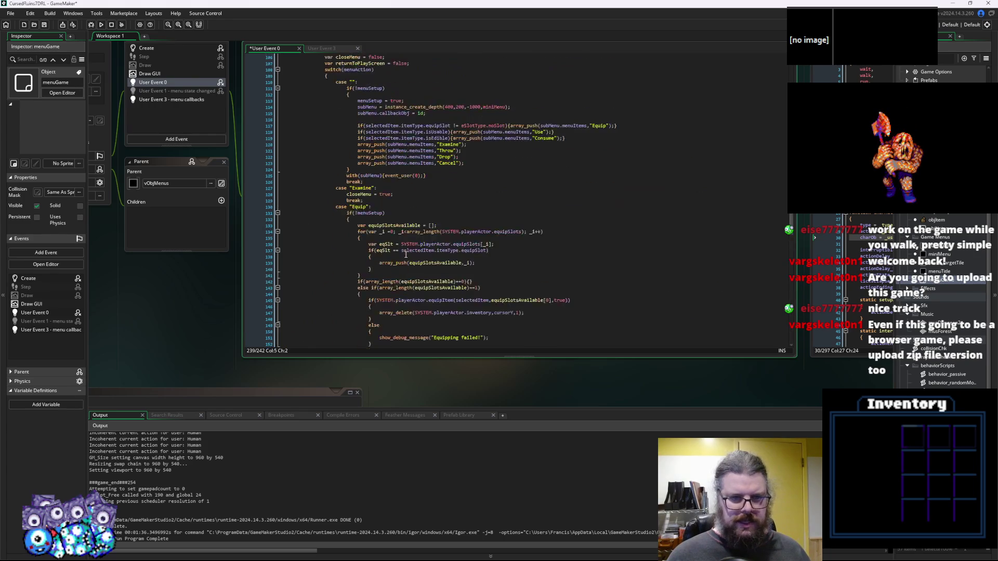
scroll(352, 179, up, 9)
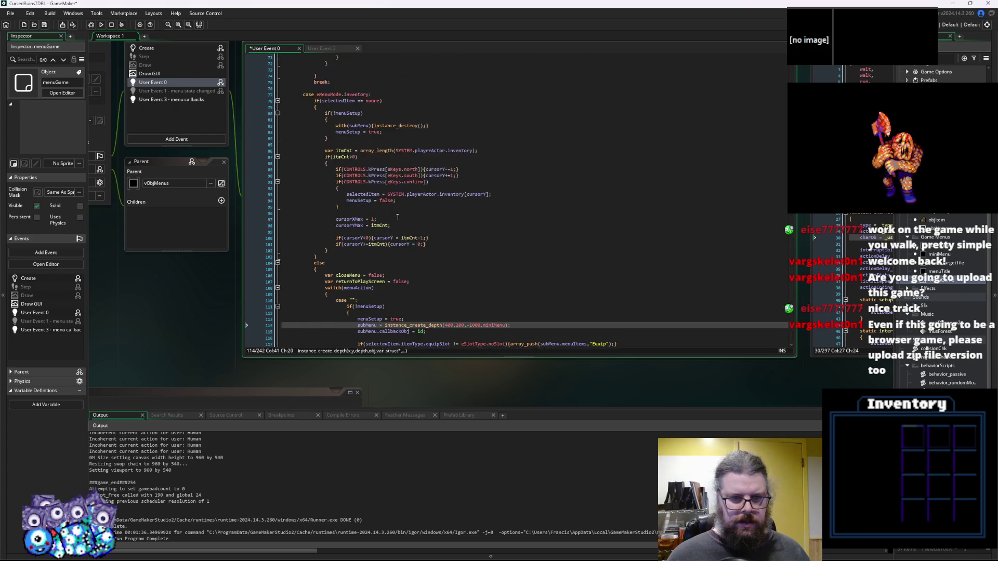
click(353, 164)
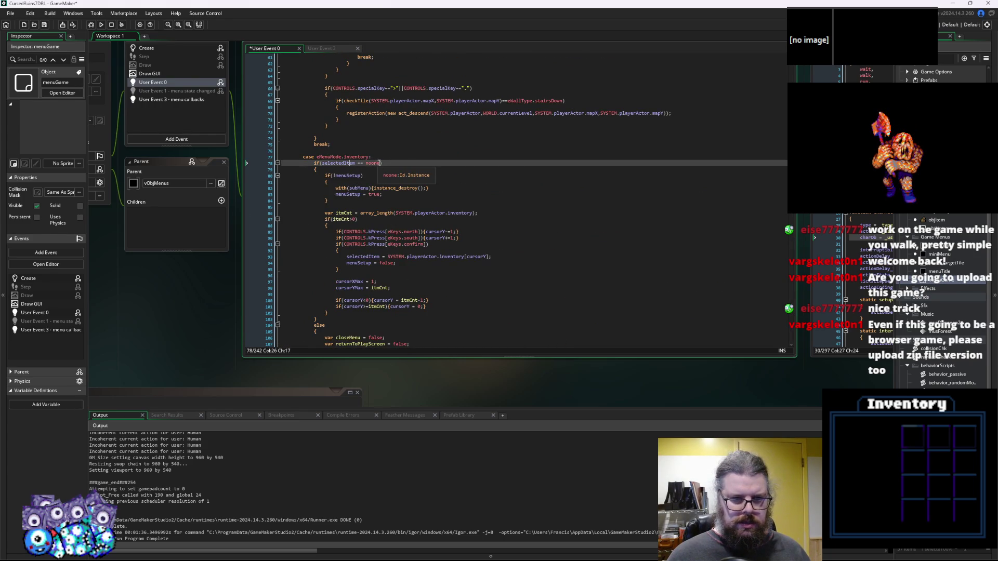
click(358, 164)
scroll(406, 306, down, 20)
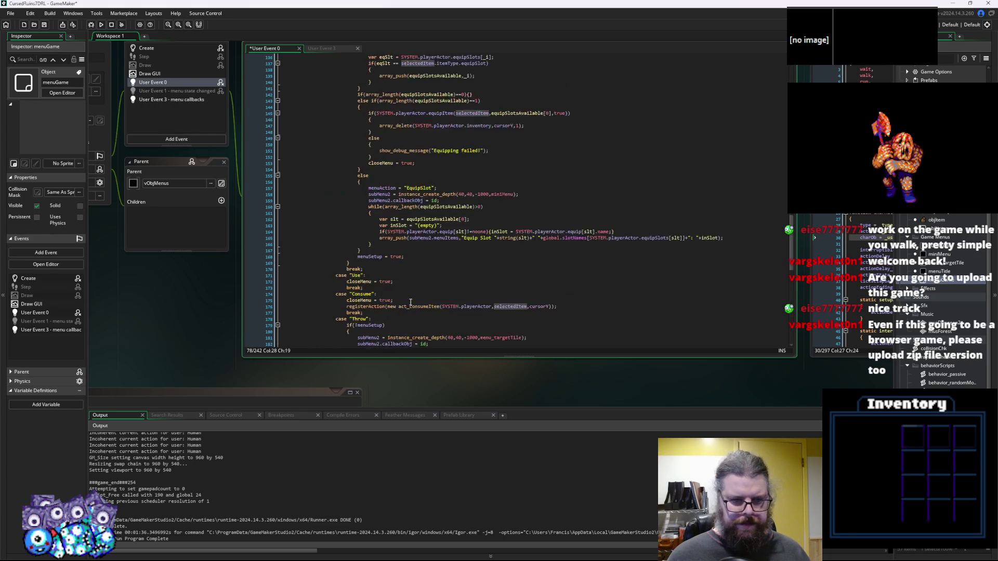
scroll(406, 307, down, 5)
click(390, 313)
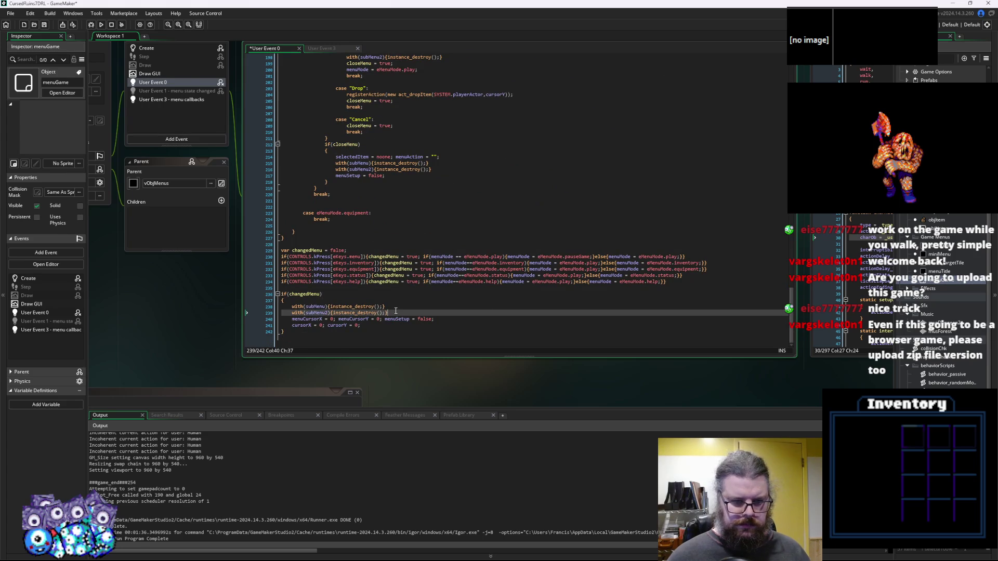
key(Return)
text(selectedItem = noone;)
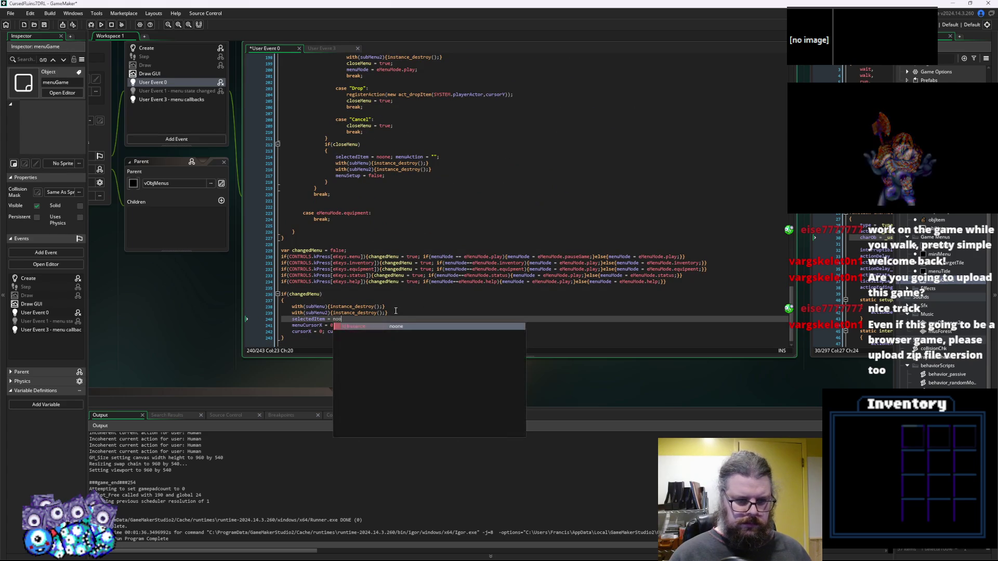
Save User Event 0, run the game in the debugger, then stop it.
click(44, 26)
click(91, 25)
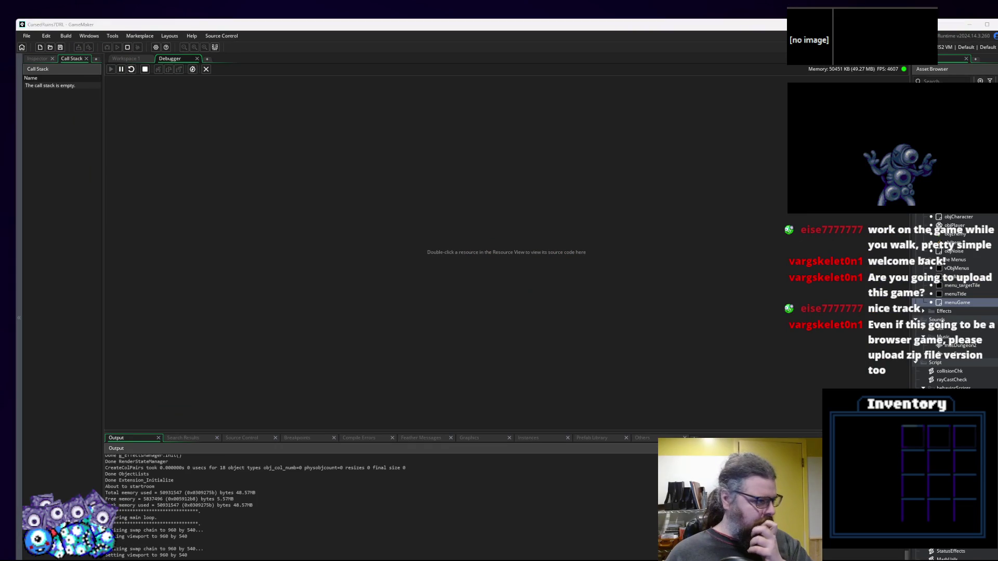
click(145, 69)
click(207, 70)
Change the submenu's instance_create_depth x from 400 to 600 and save the event.
scroll(370, 207, up, 15)
scroll(370, 207, up, 11)
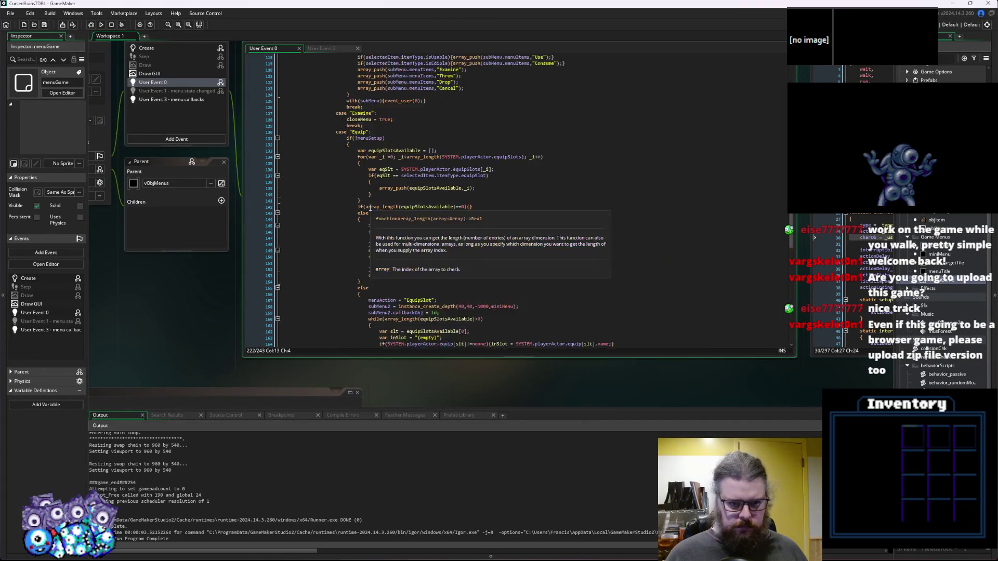
scroll(483, 191, up, 1)
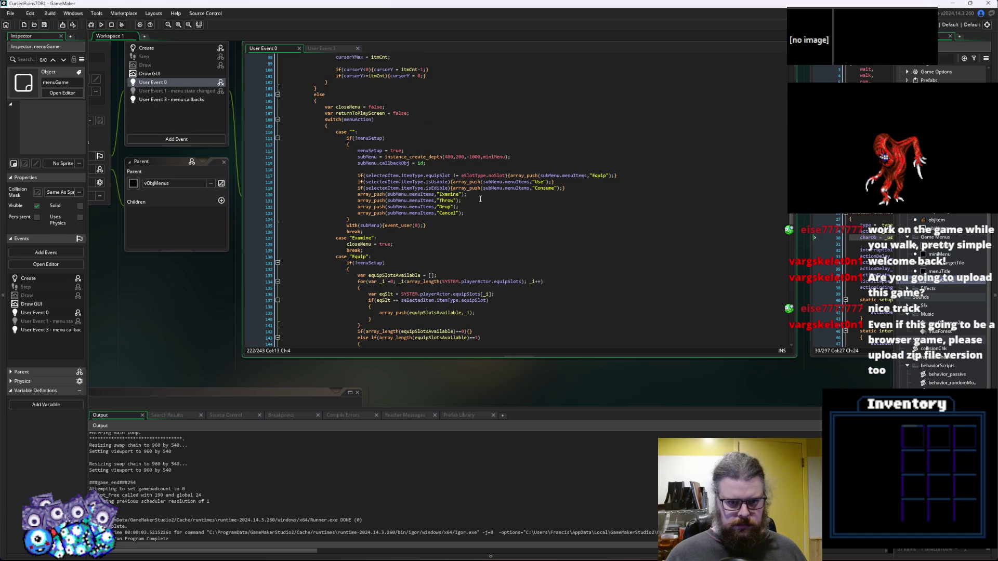
click(468, 164)
click(462, 169)
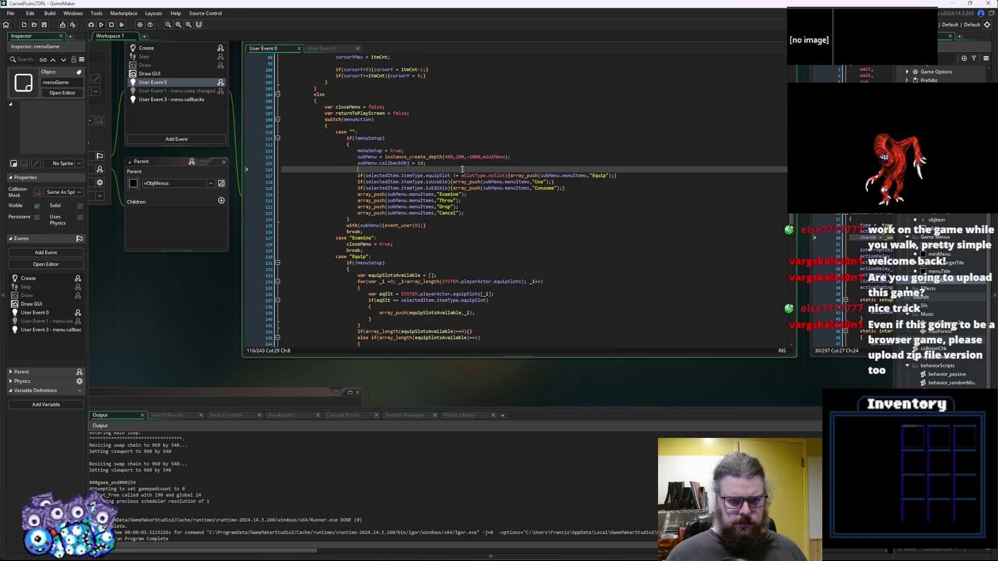
scroll(462, 169, up, 3)
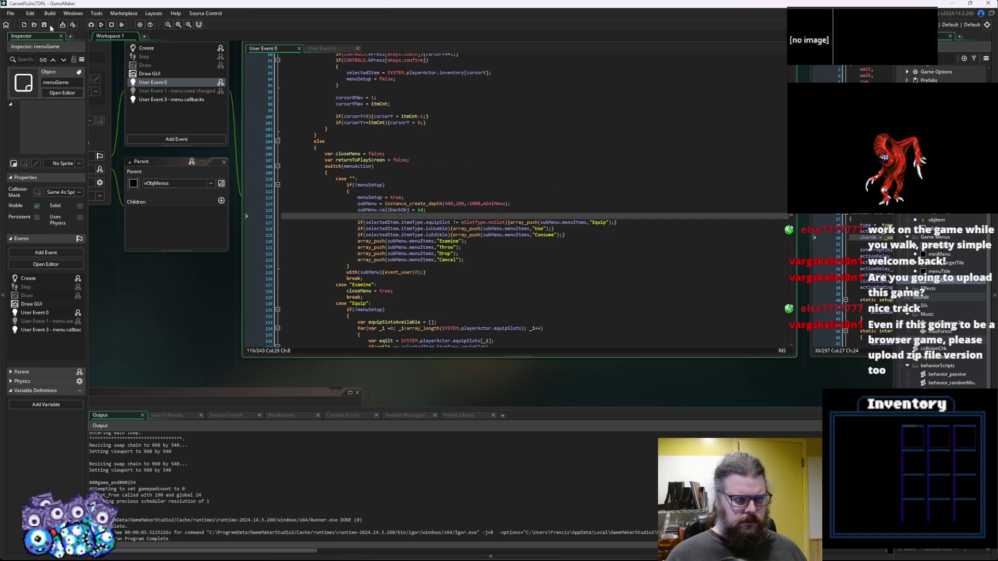
click(490, 262)
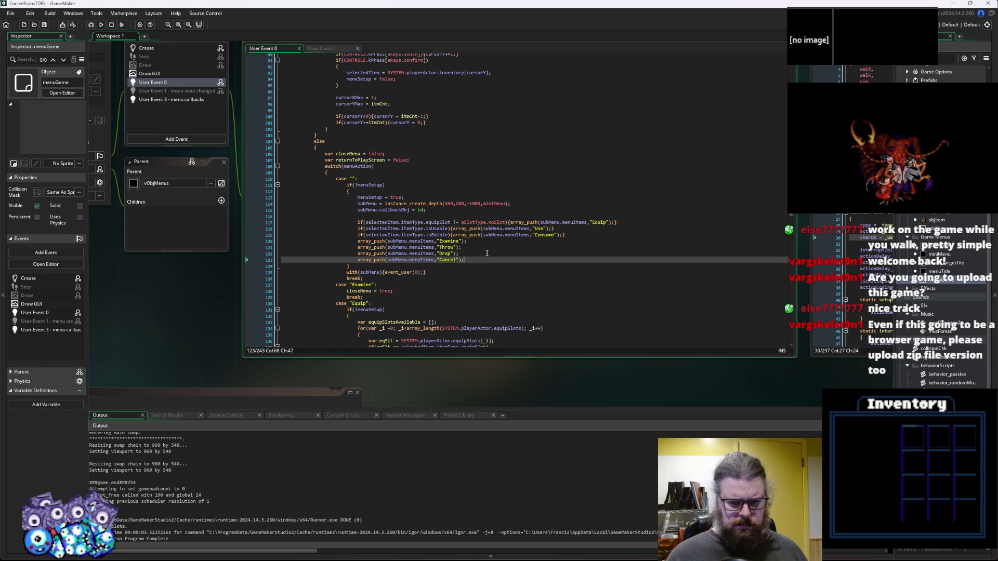
click(483, 215)
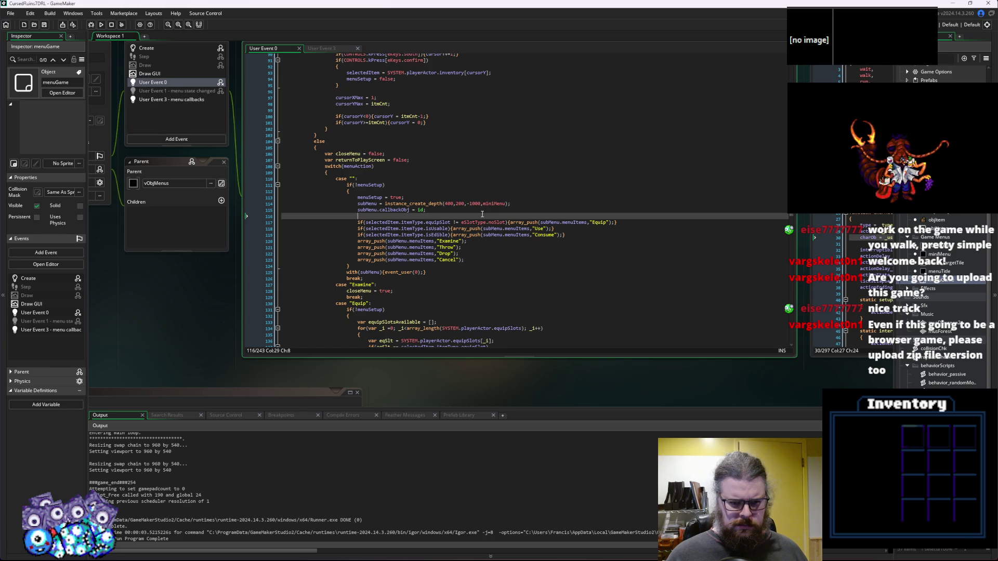
click(447, 204)
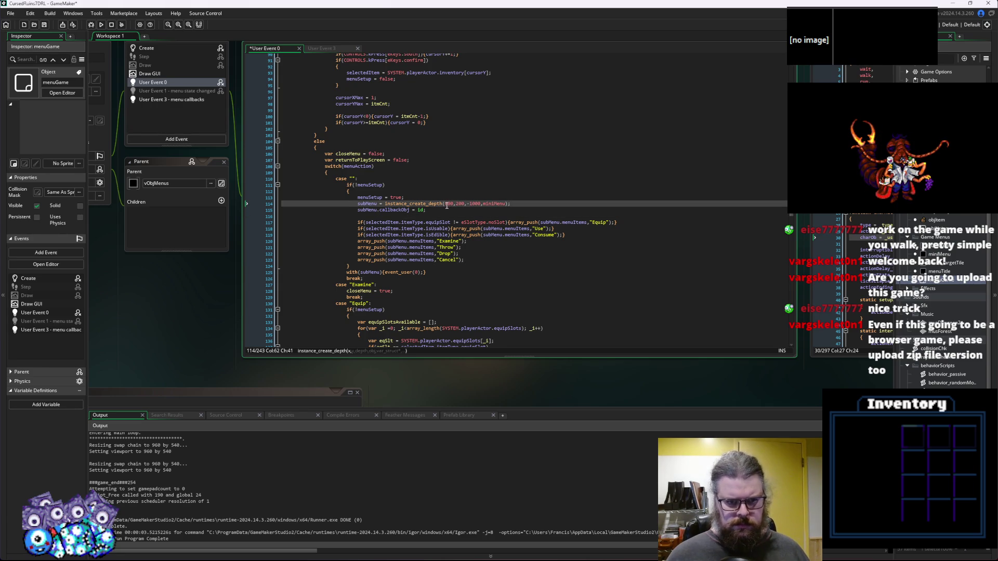
click(472, 261)
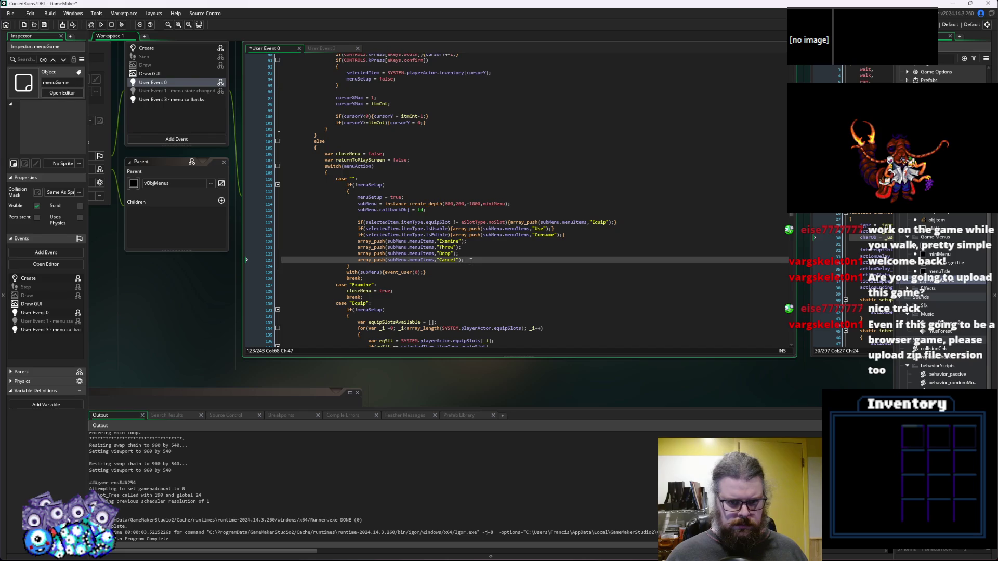
click(507, 210)
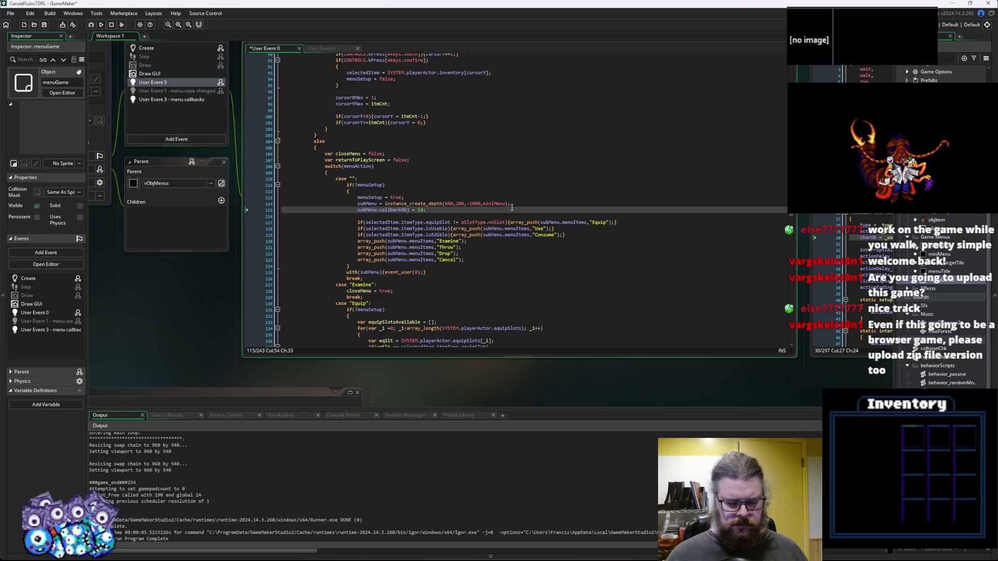
click(43, 26)
Remove the blank line after callbackObj and save the event code.
click(497, 211)
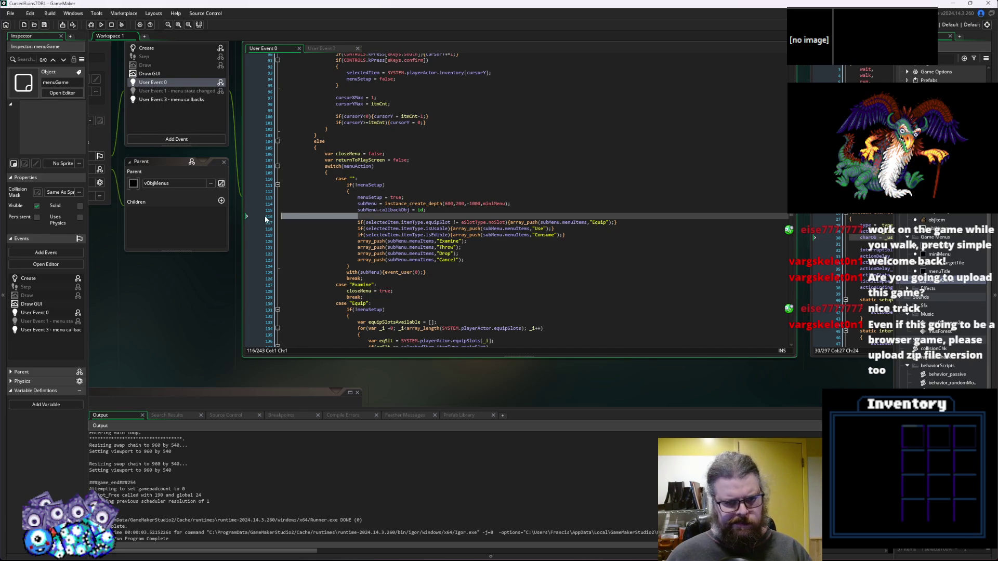
key(Delete)
click(43, 25)
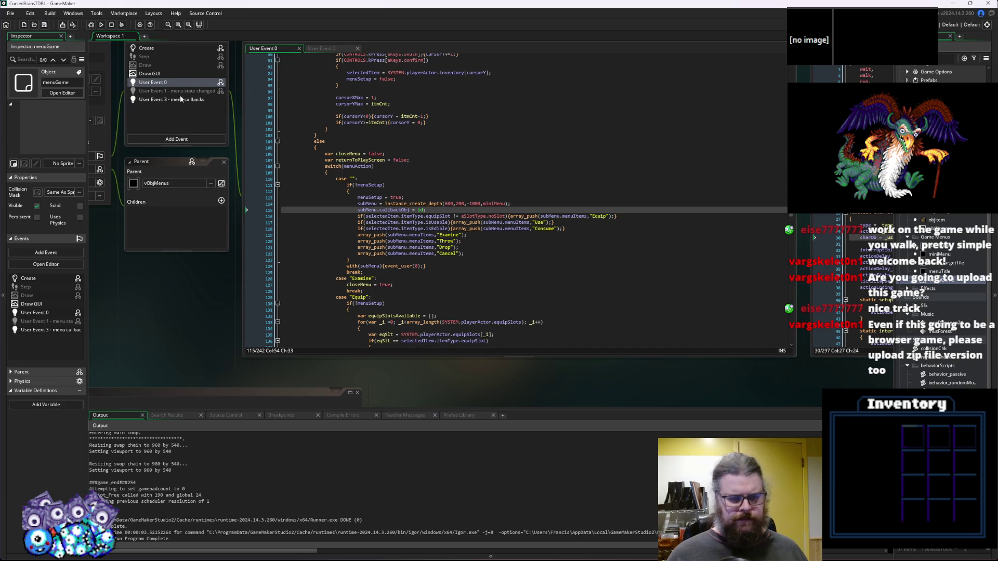
click(519, 245)
scroll(512, 260, down, 20)
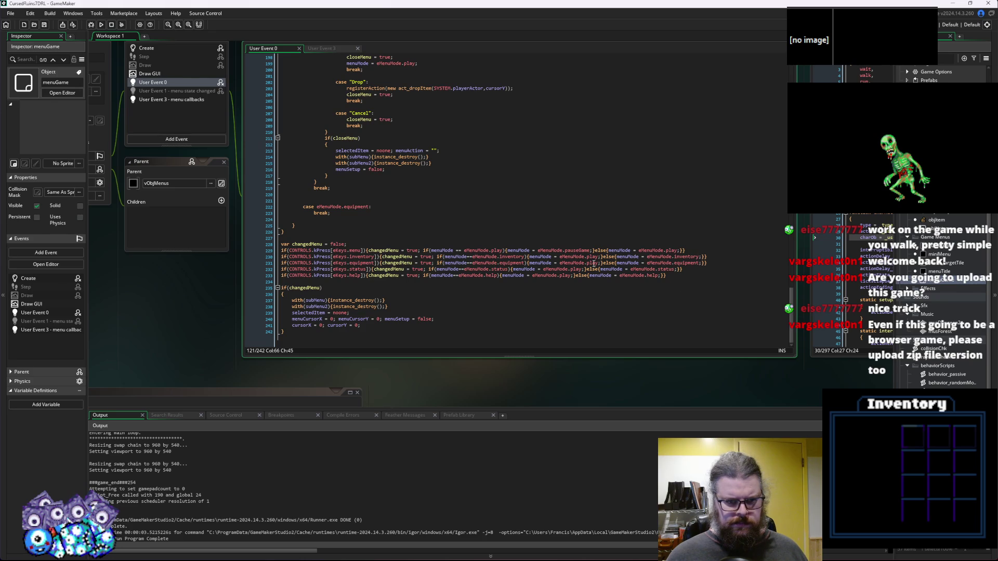
click(282, 257)
Split the menu-key check into its own block, with the body and closing brace on separate lines.
key(Up)
key(Down)
key(Return)
key(Up)
key(Up)
key(ctrl+Right)
key(ctrl+Right)
key(ctrl+Right)
key(Return)
key(Right)
key(Return)
key(Tab)
key(End)
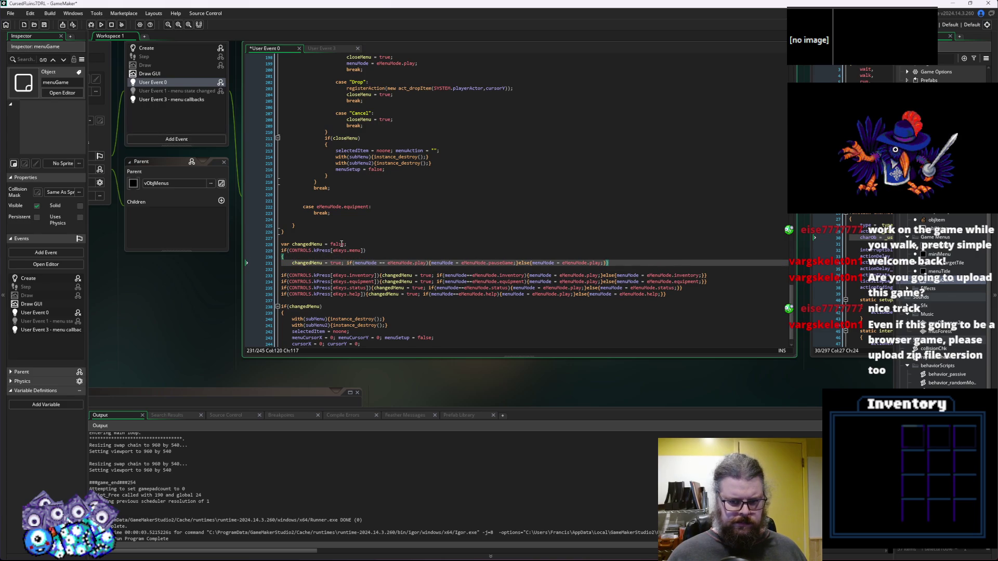
key(Left)
key(Return)
Add a new selectedItem check with empty braces inside the menu-key block.
scroll(344, 229, up, 20)
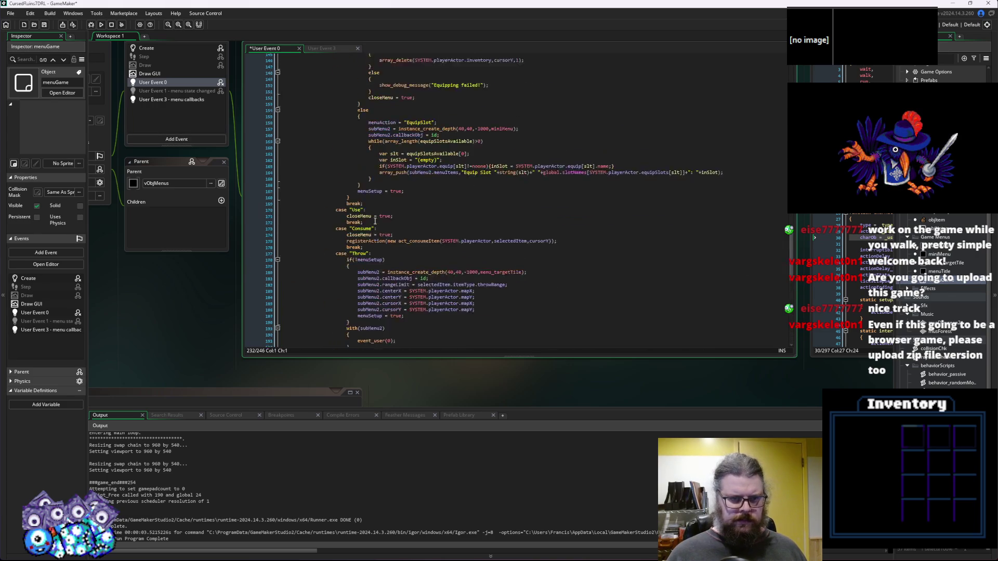
scroll(372, 221, up, 4)
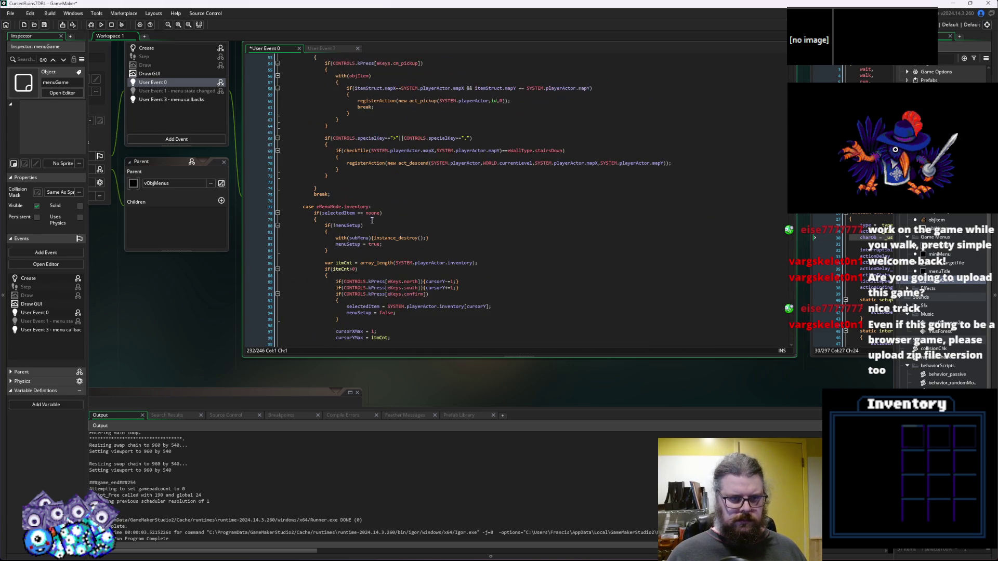
drag(383, 213, 306, 216)
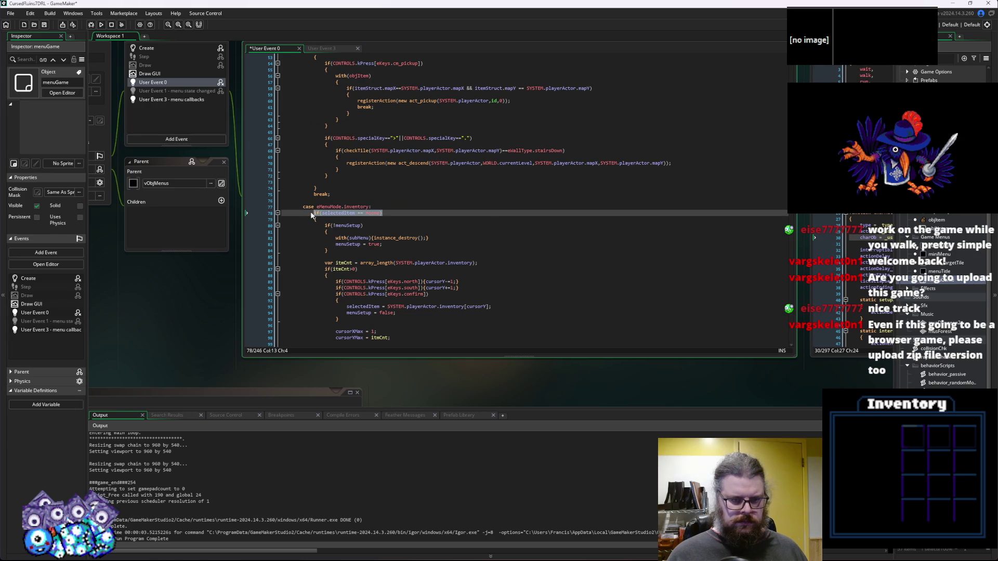
scroll(318, 255, down, 20)
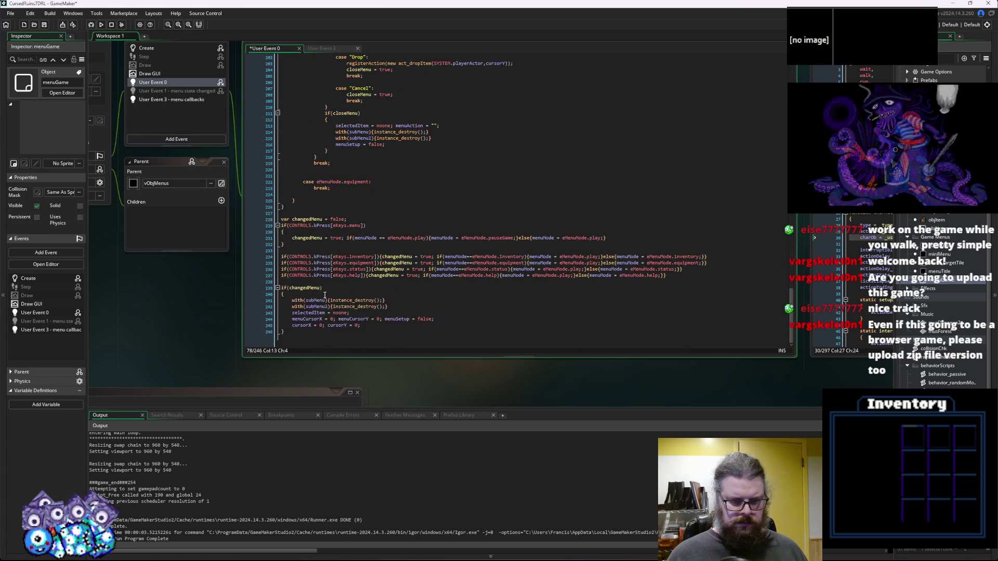
click(303, 231)
key(Return)
text(if(selectedItem != noone){})
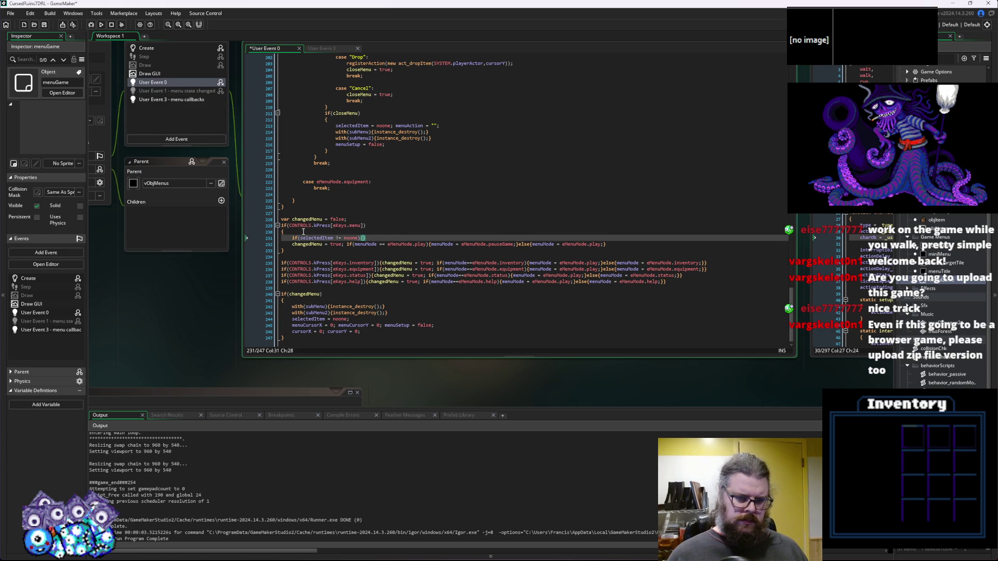
key(Left)
key(Return)
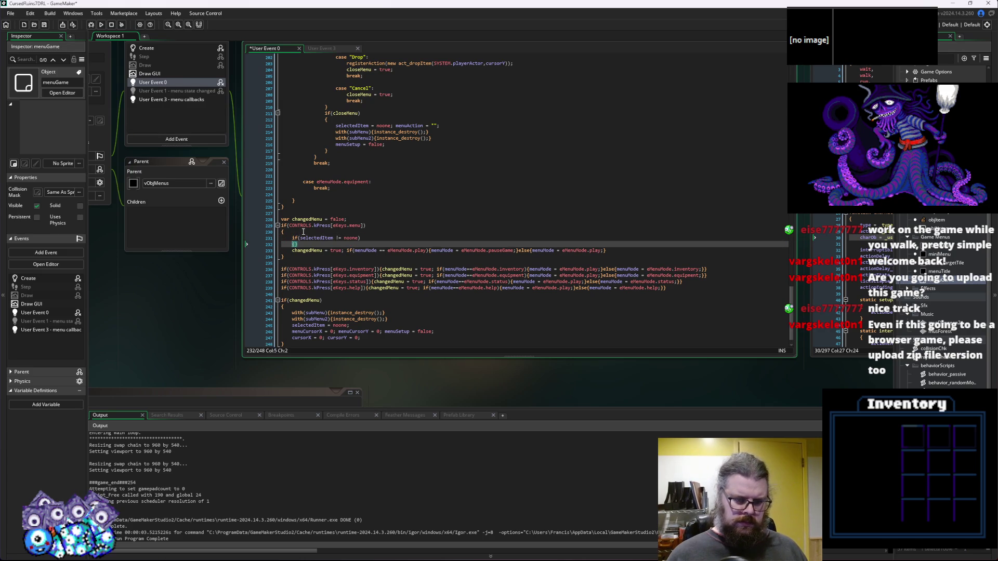
key(Right)
key(Return)
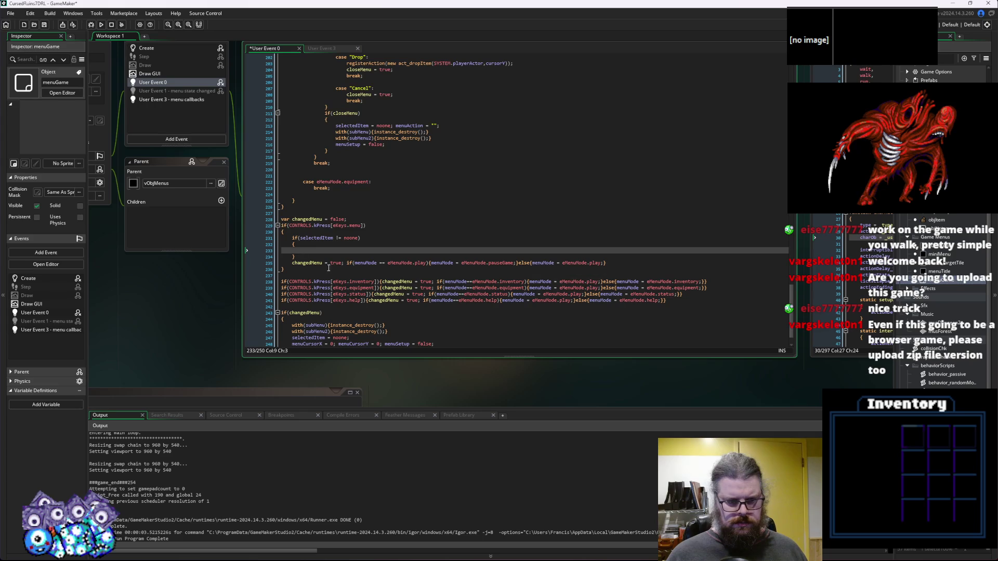
Move the two submenu destroy lines into the new check and indent them.
scroll(422, 278, down, 2)
drag(397, 307, 288, 302)
key(ctrl+c)
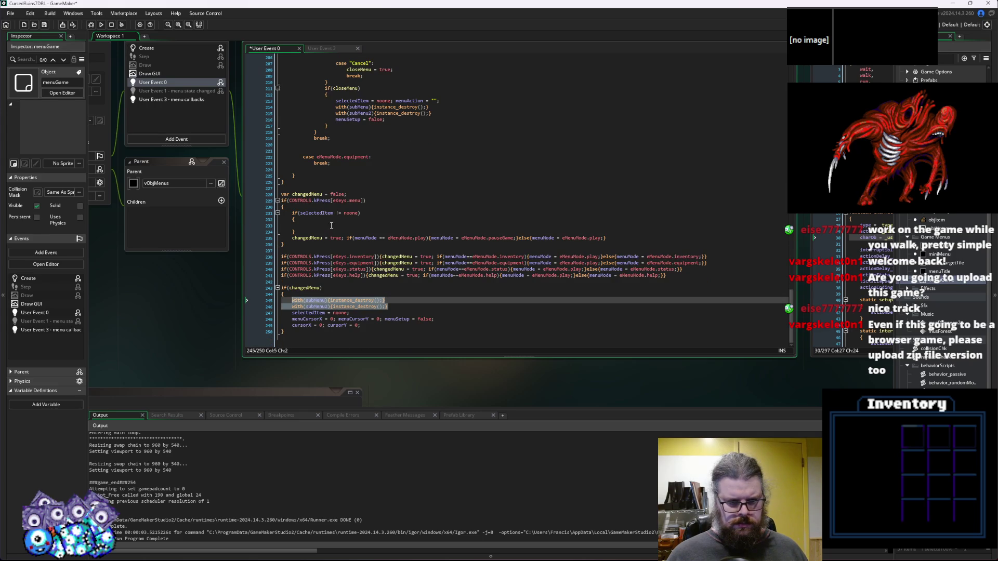
click(332, 225)
key(ctrl+v)
key(Home)
key(Tab)
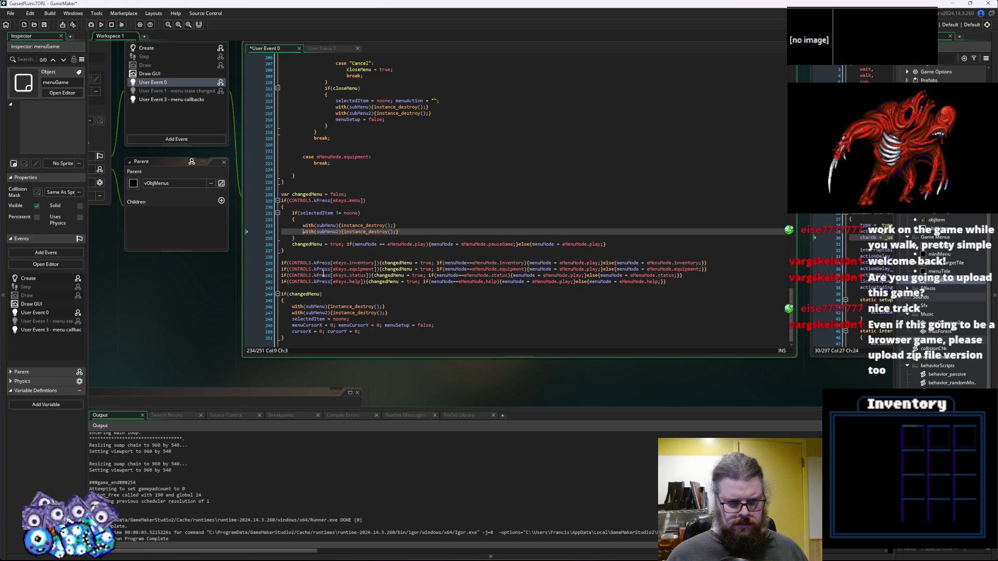
Add an else branch after the selected-item check.
drag(350, 320, 328, 320)
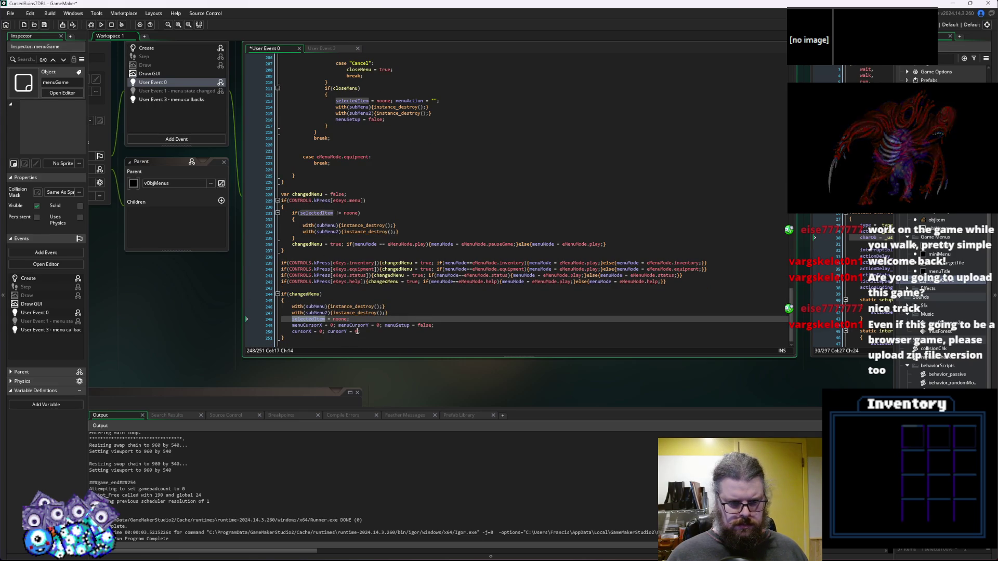
click(320, 219)
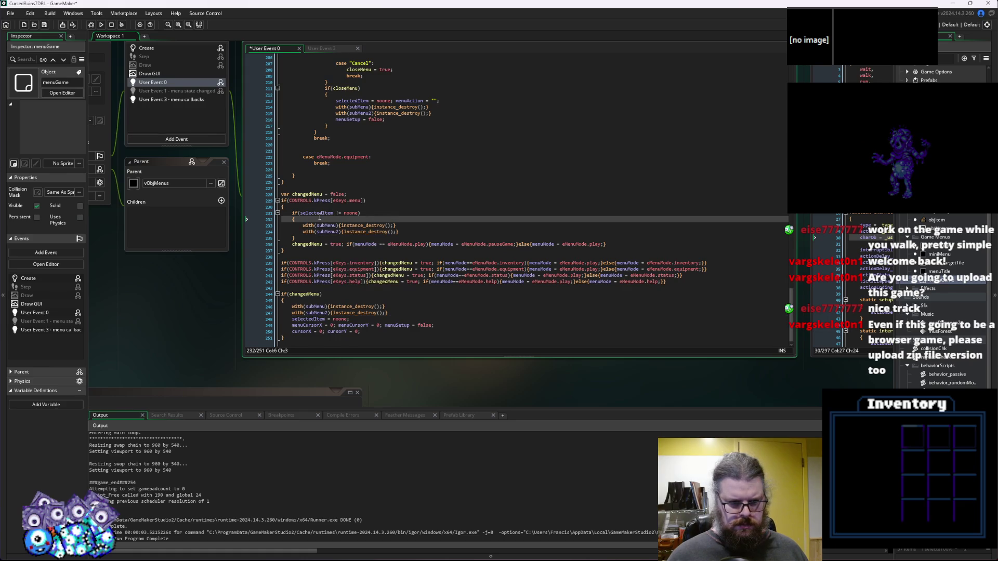
key(Return)
key(Down)
key(Down)
key(Down)
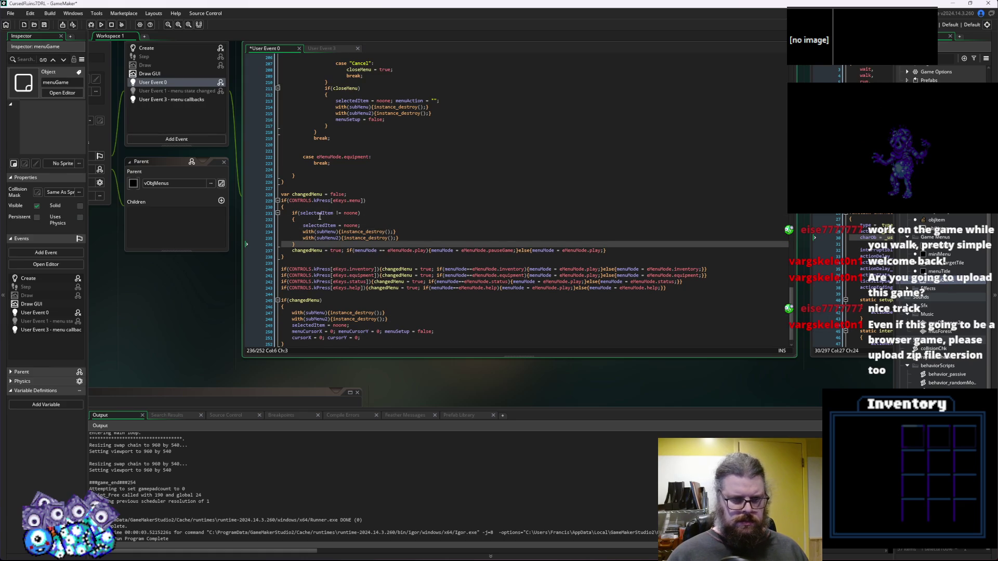
key(Return)
text(else)
key(Return)
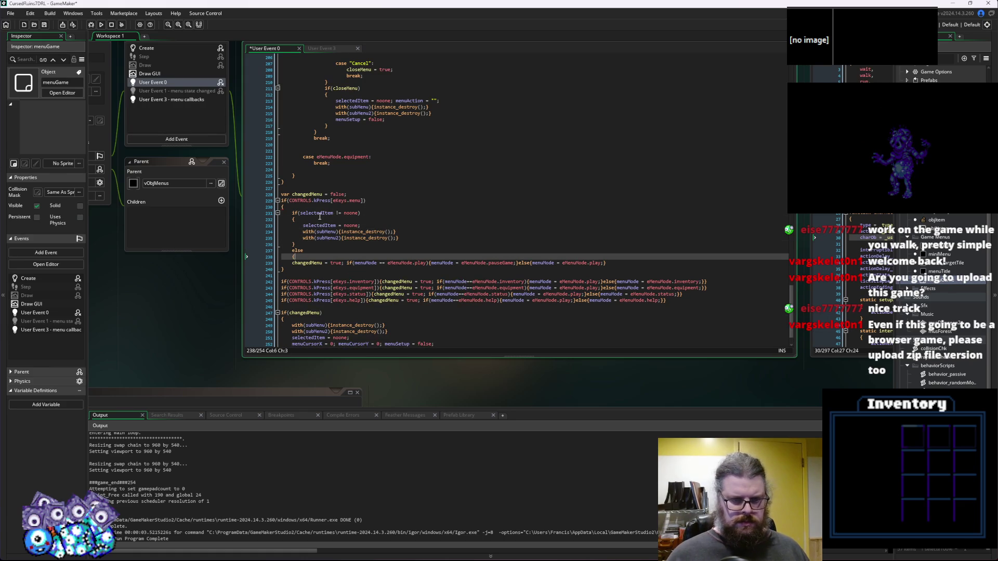
Indent the changedMenu pause-toggle line inside the else block.
click(620, 263)
key(Return)
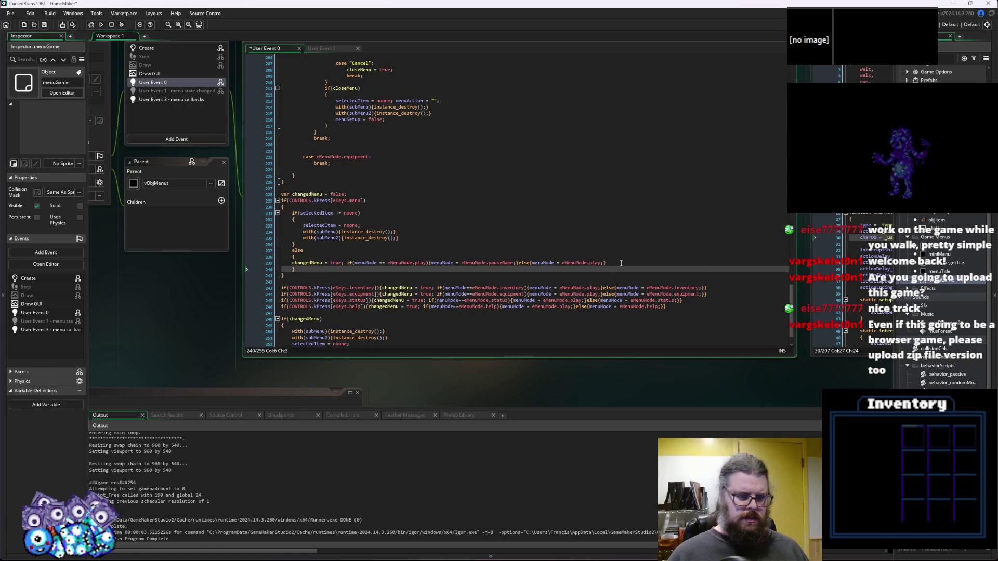
key(Up)
key(Tab)
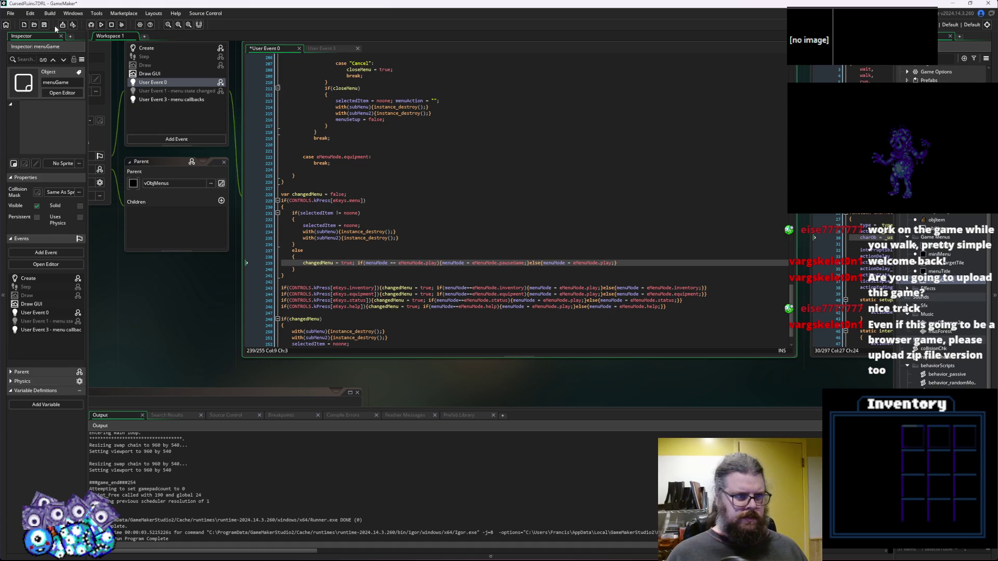
click(316, 132)
scroll(370, 141, up, 4)
scroll(370, 140, up, 2)
drag(394, 179, 345, 180)
scroll(405, 223, up, 20)
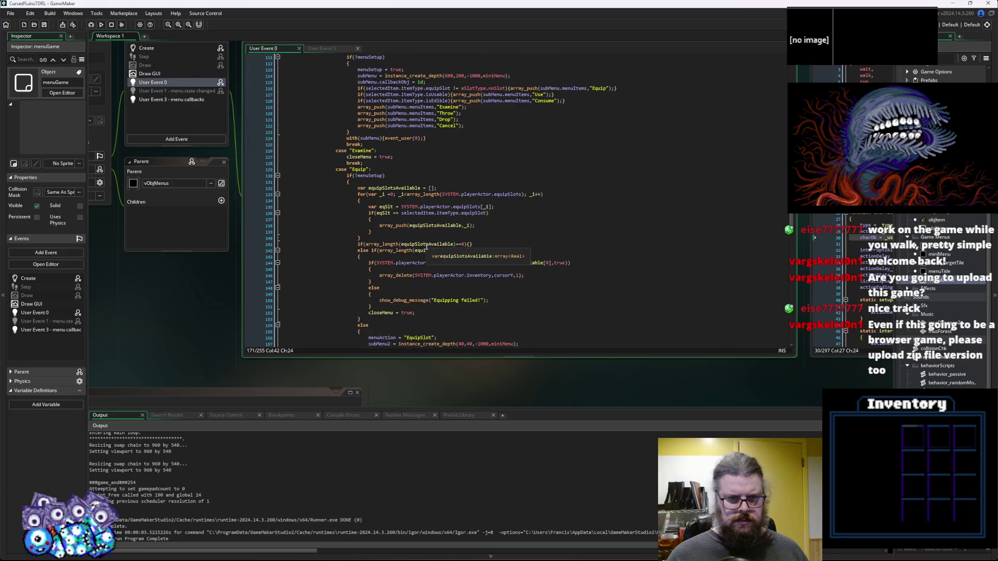
click(427, 247)
scroll(427, 247, up, 8)
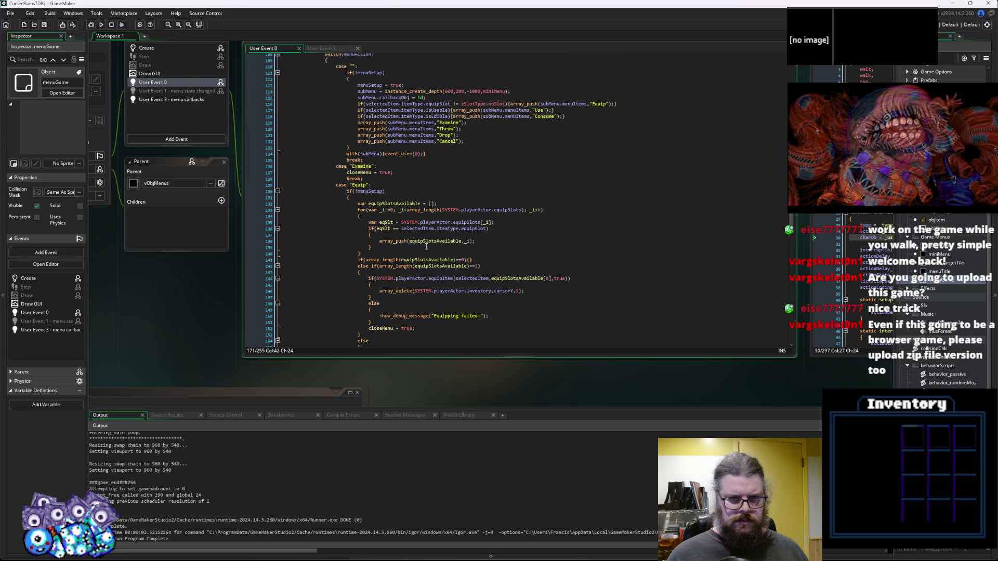
scroll(427, 246, down, 11)
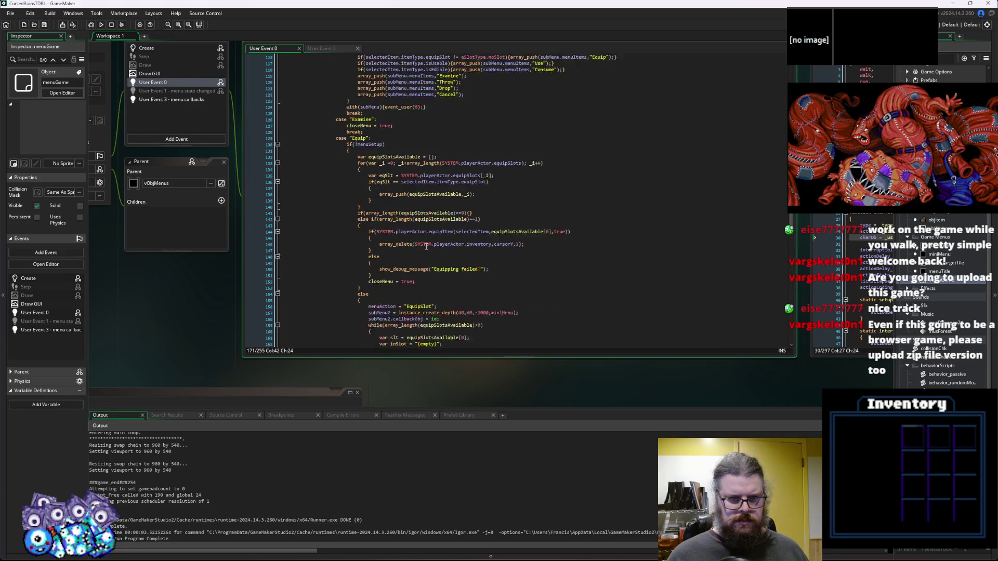
scroll(425, 244, up, 3)
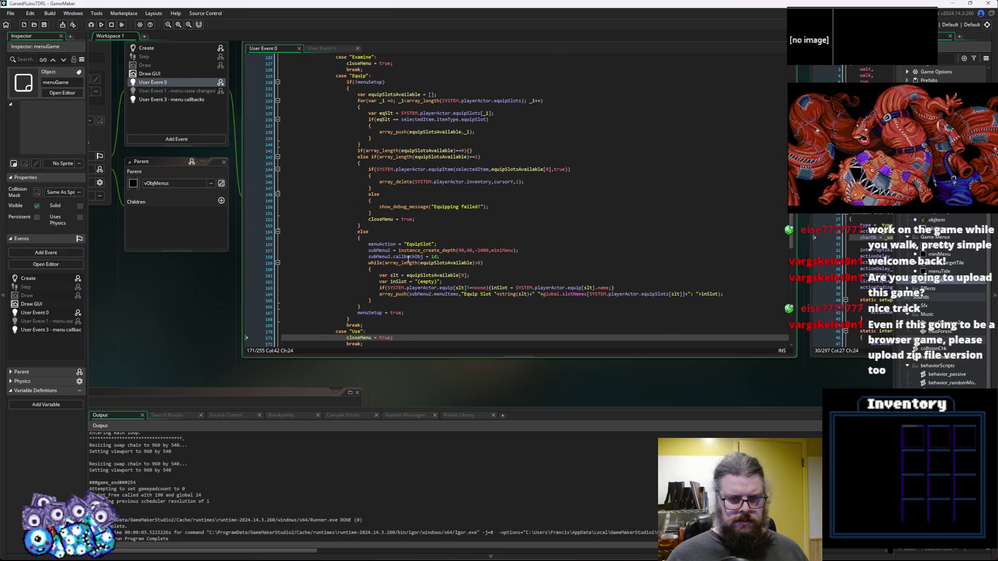
scroll(411, 276, down, 7)
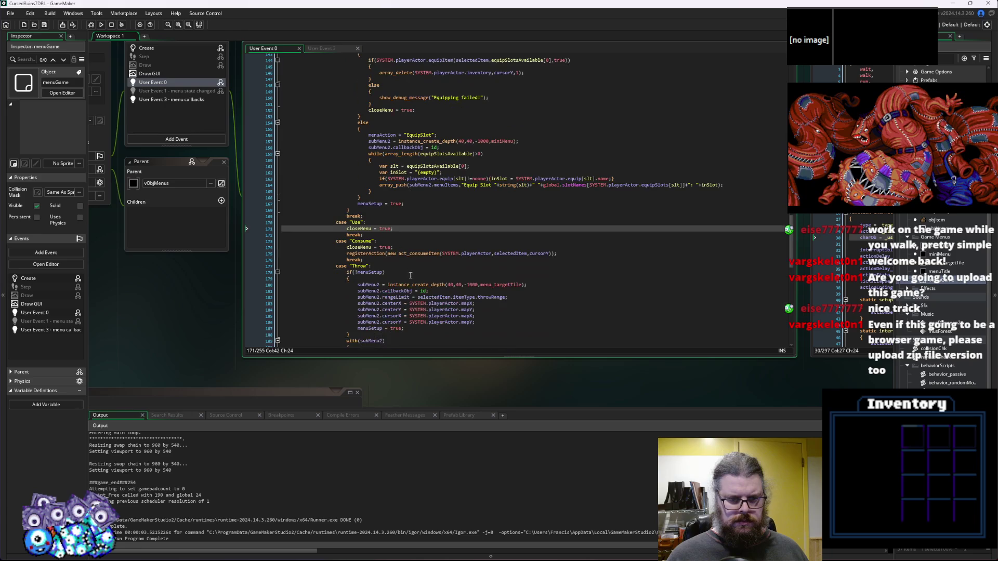
scroll(409, 273, down, 4)
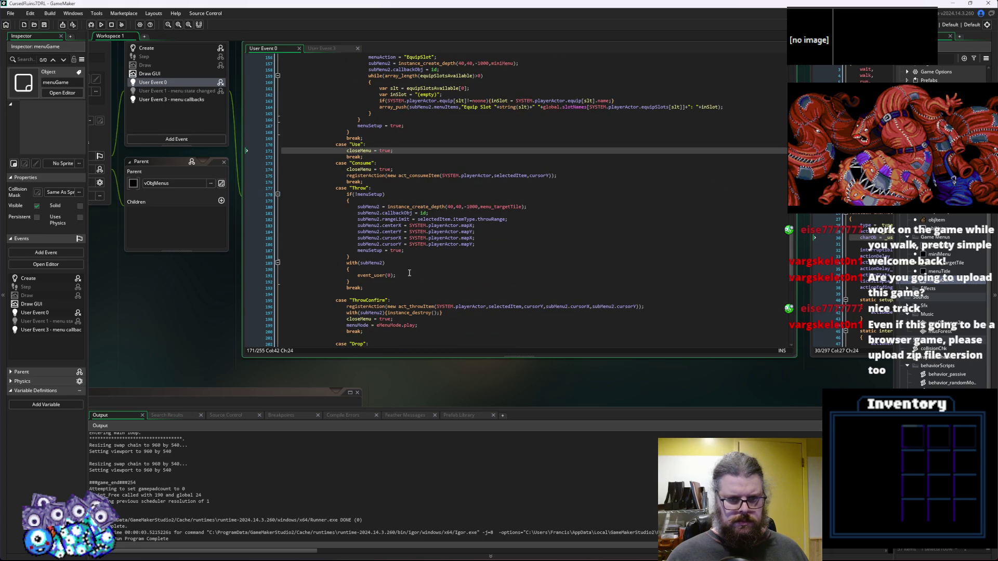
scroll(409, 273, down, 3)
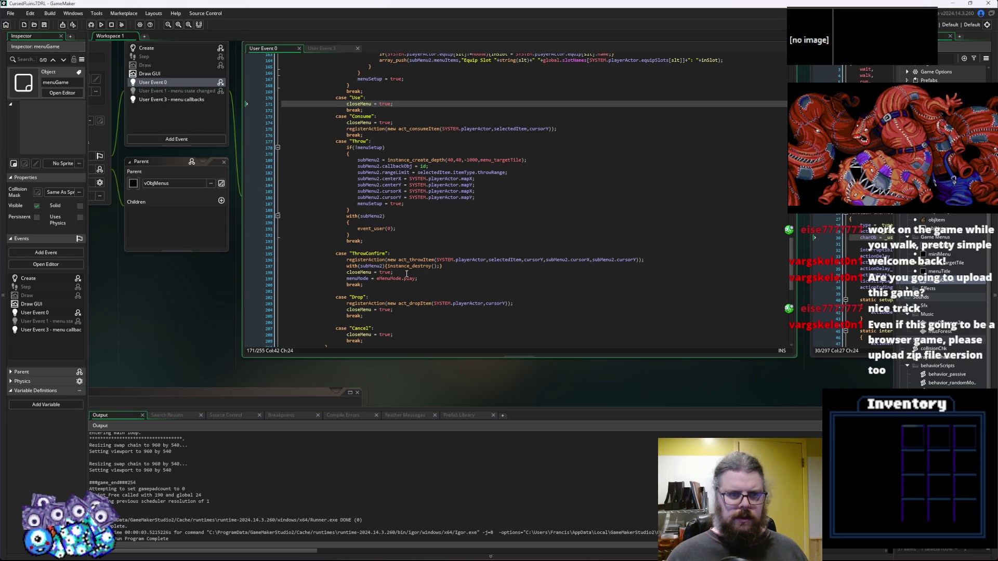
scroll(404, 276, down, 3)
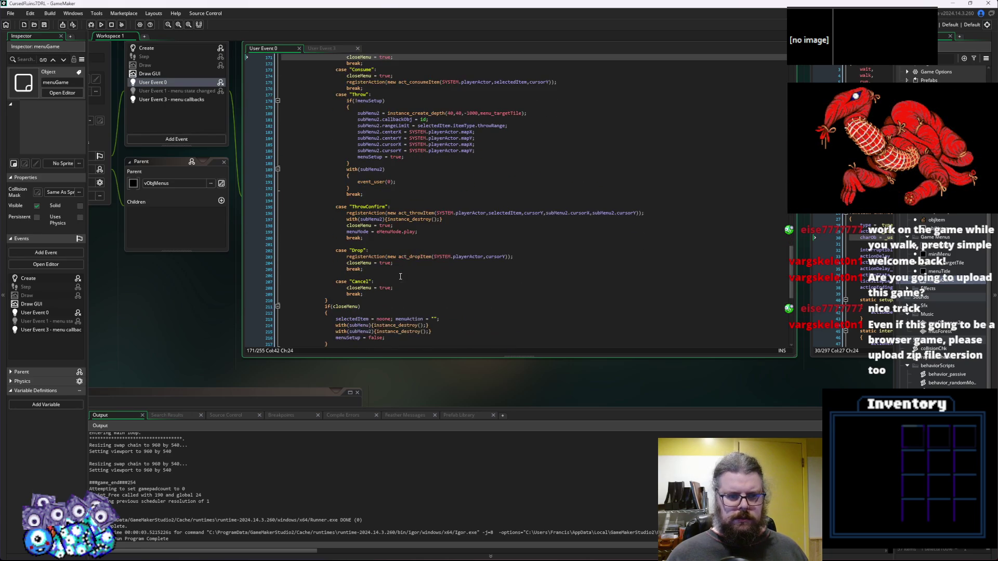
scroll(395, 270, up, 3)
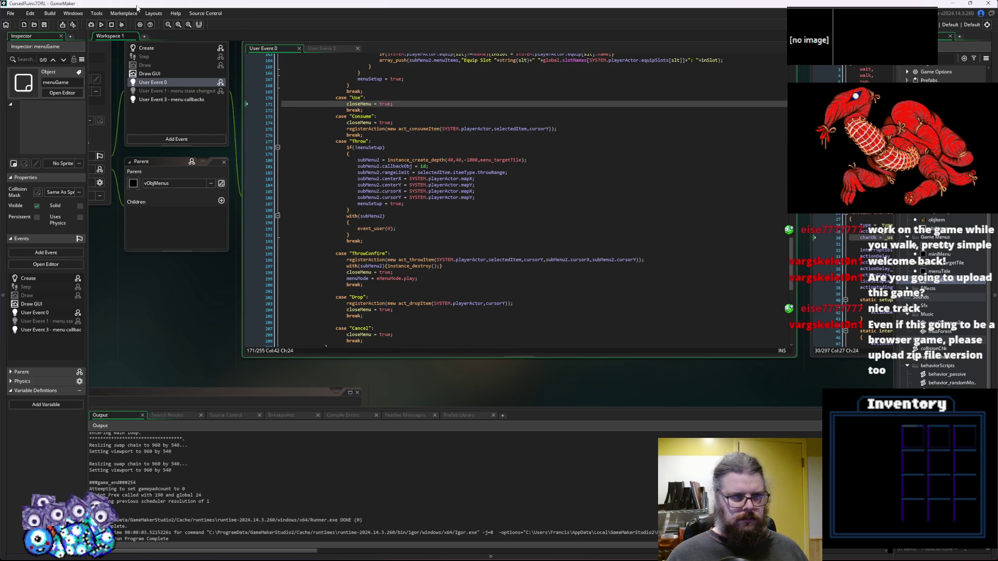
click(414, 123)
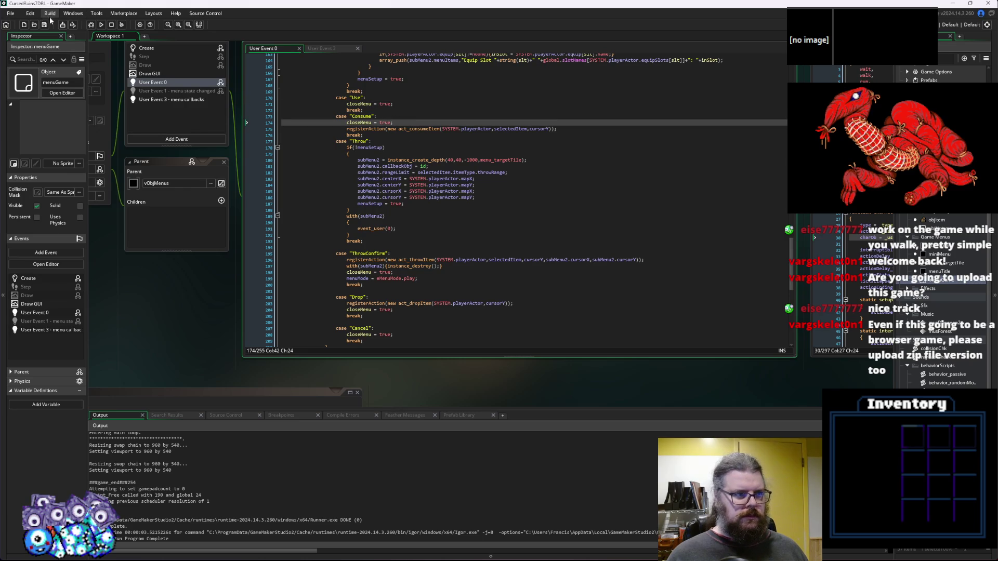
Save, launch the game in debug mode, and start a new game from the title menu.
click(44, 24)
click(91, 24)
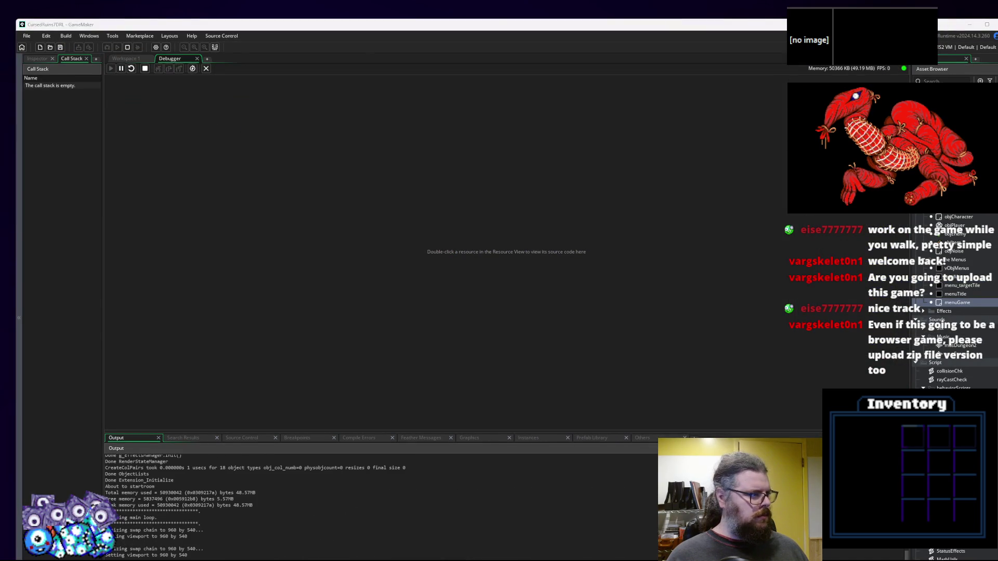
key(Return)
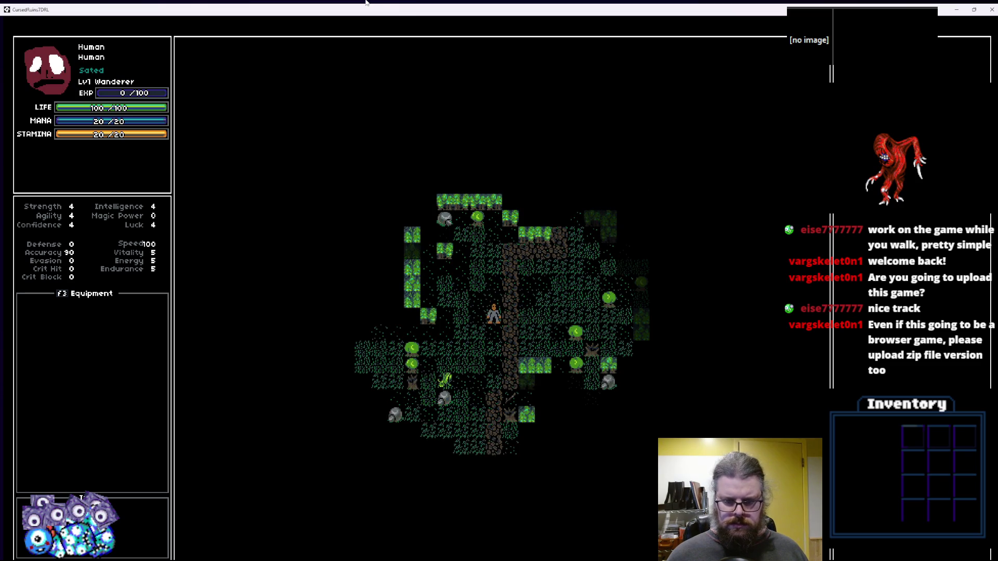
Walk the Wanderer down-left toward the lake near an enemy, then back up by the grey rock.
key(Down)
key(Down)
key(Down)
key(Down)
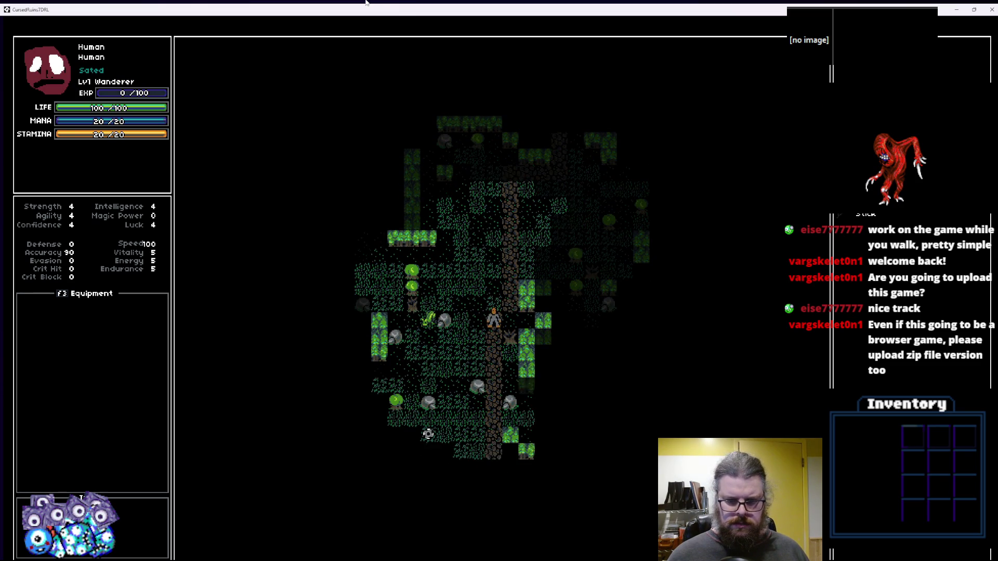
key(Down)
key(Left)
key(Down)
key(Left)
key(Down)
key(Down)
key(Left)
key(Down)
key(Left)
key(Down)
key(Left)
key(Down)
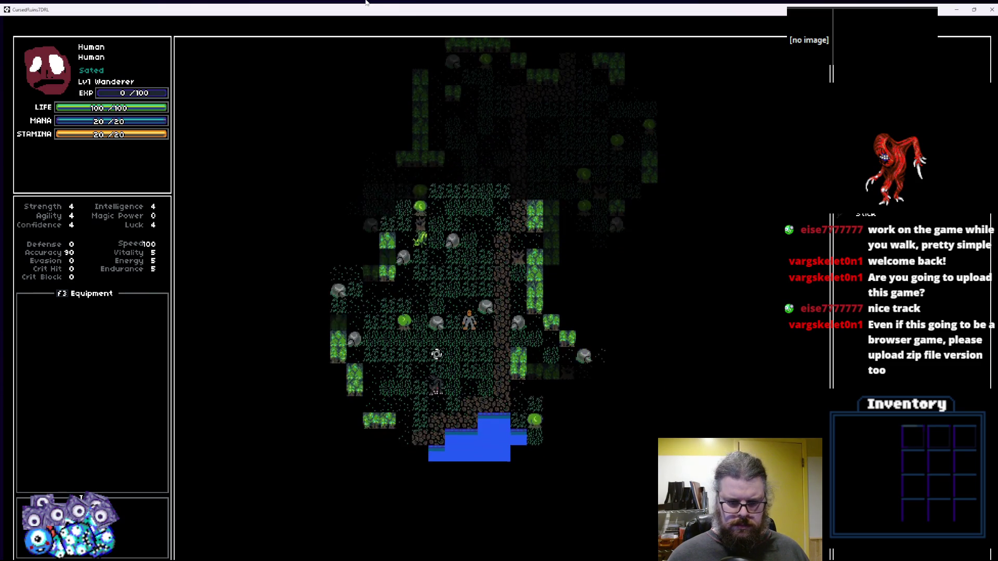
key(Left)
key(Down)
key(Left)
key(Left)
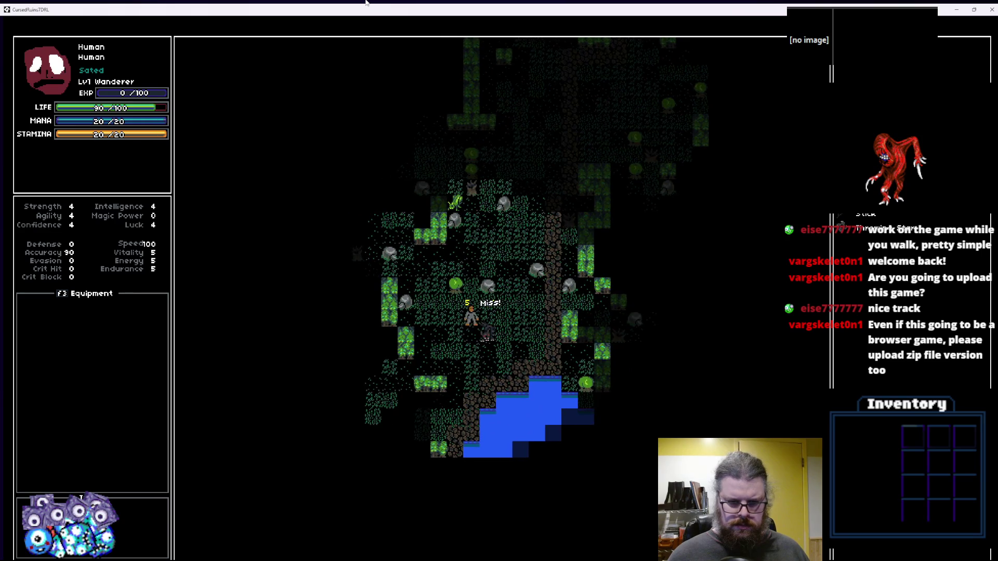
key(Left)
key(Down)
key(Left)
key(Left)
key(Down)
key(Left)
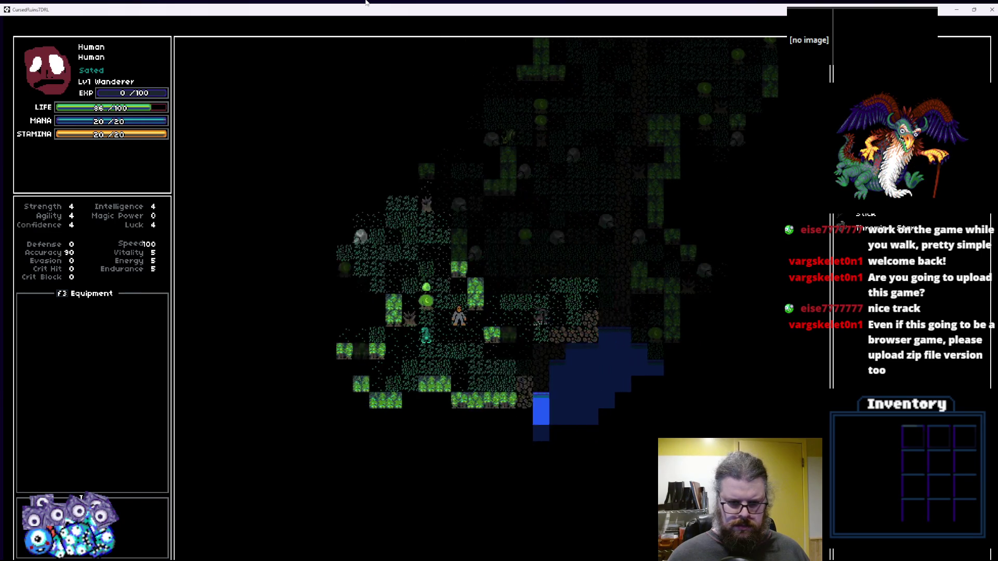
key(Left)
key(Up)
key(Left)
key(Up)
key(Left)
key(Up)
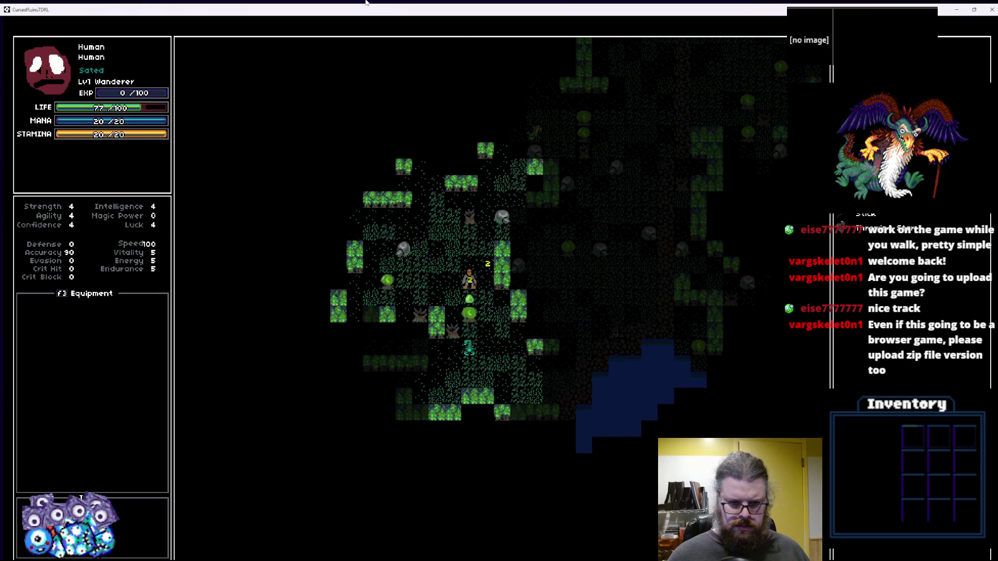
key(Down)
key(Left)
key(Down)
key(Left)
key(Down)
key(Down)
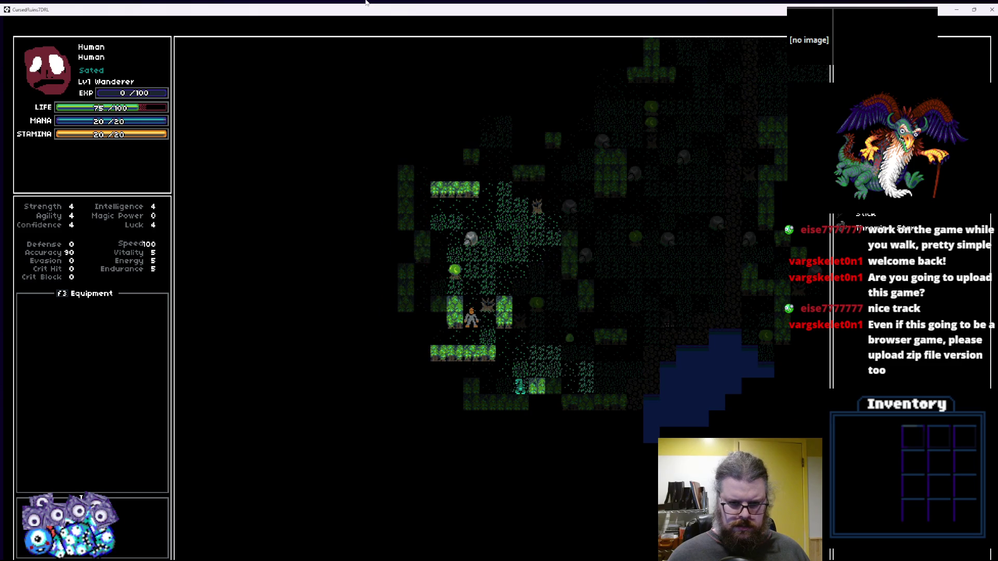
key(Up)
key(Up)
key(Up)
key(Right)
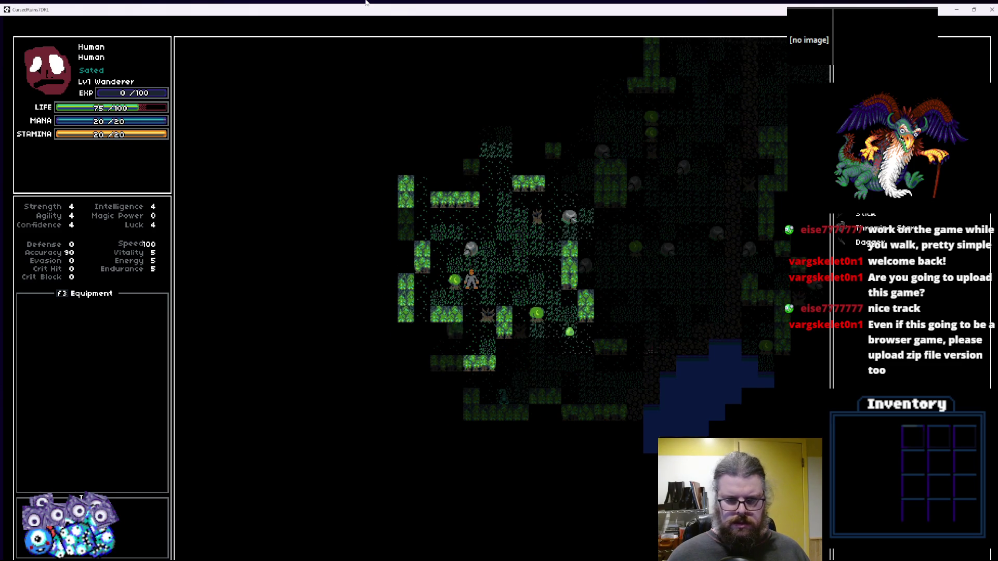
key(Up)
key(Up)
key(Up)
key(Right)
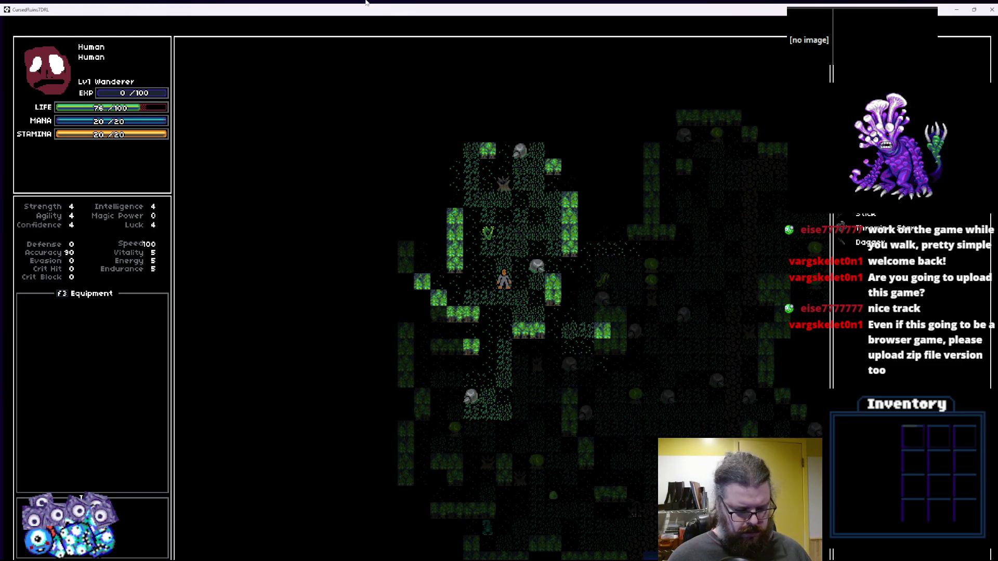
Open and close the item action menu, walk a bit more, then shrink the game window.
key(Return)
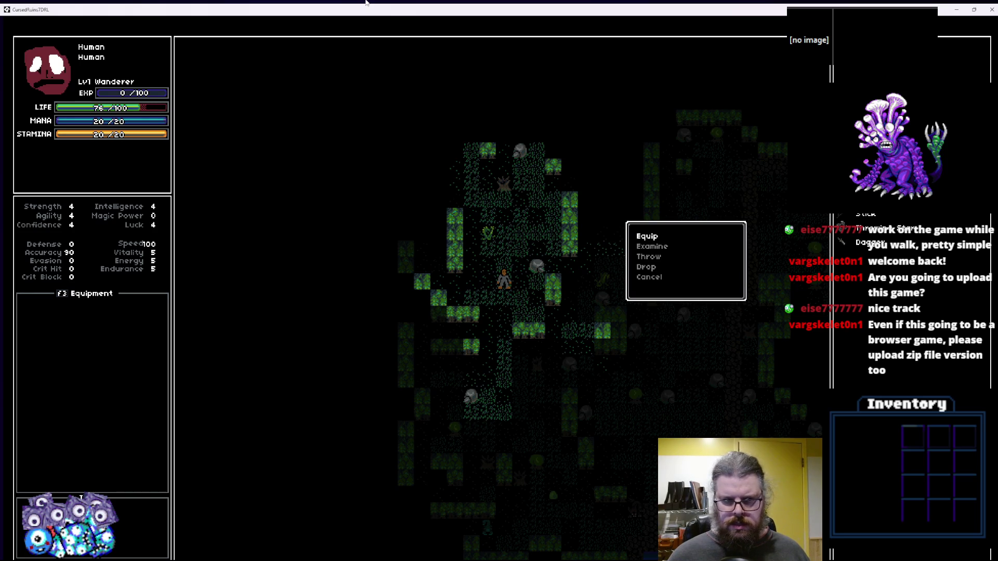
key(Escape)
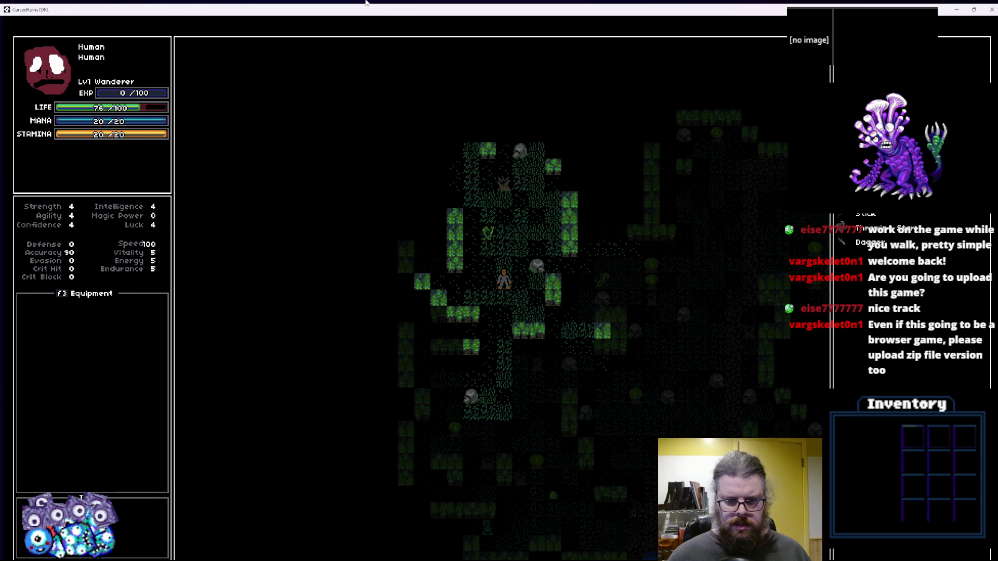
key(Up)
key(Right)
key(Up)
key(Up)
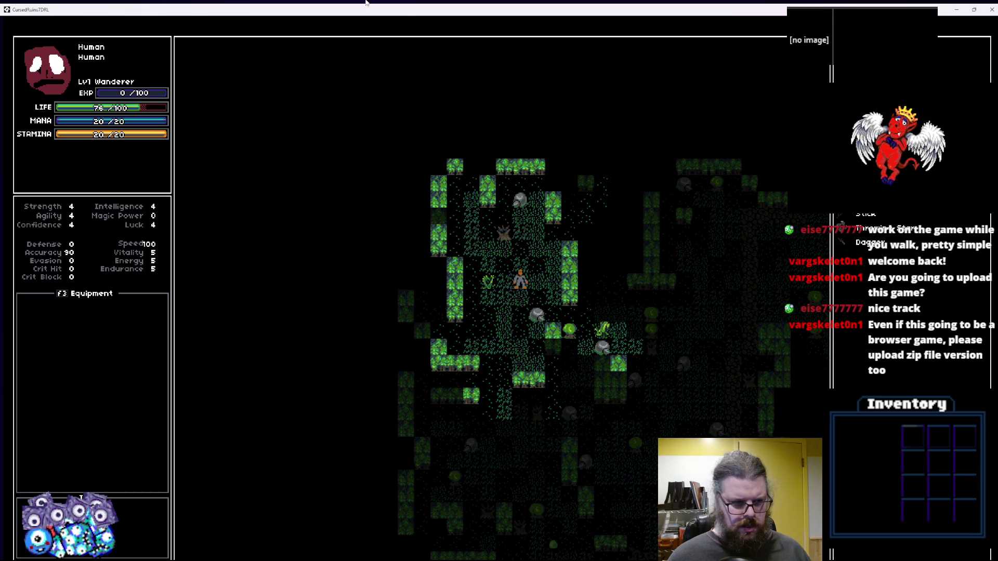
key(Down)
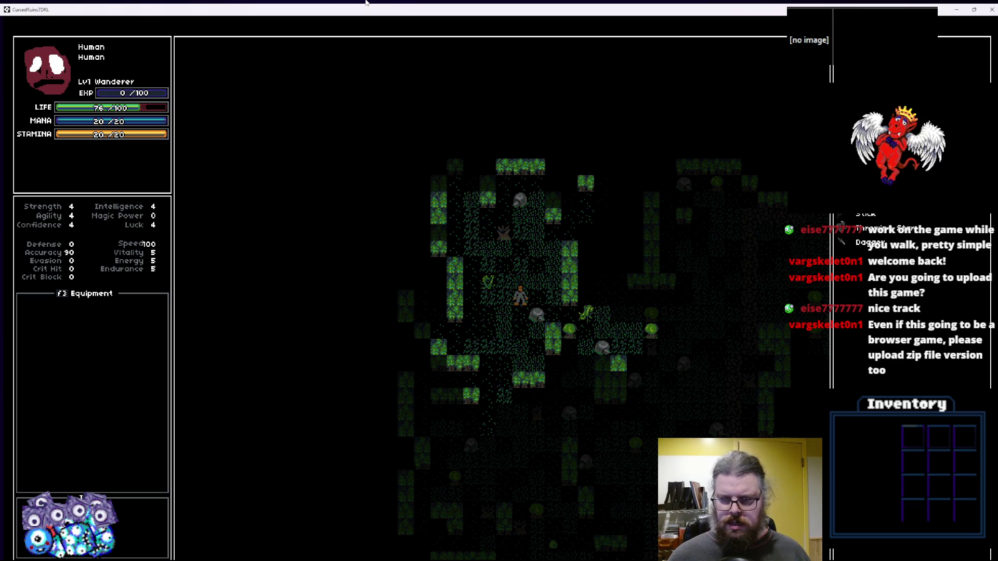
mouse_move(360, 10)
mouse_down()
mouse_move(481, 165)
mouse_move(515, 225)
mouse_move(506, 214)
mouse_up()
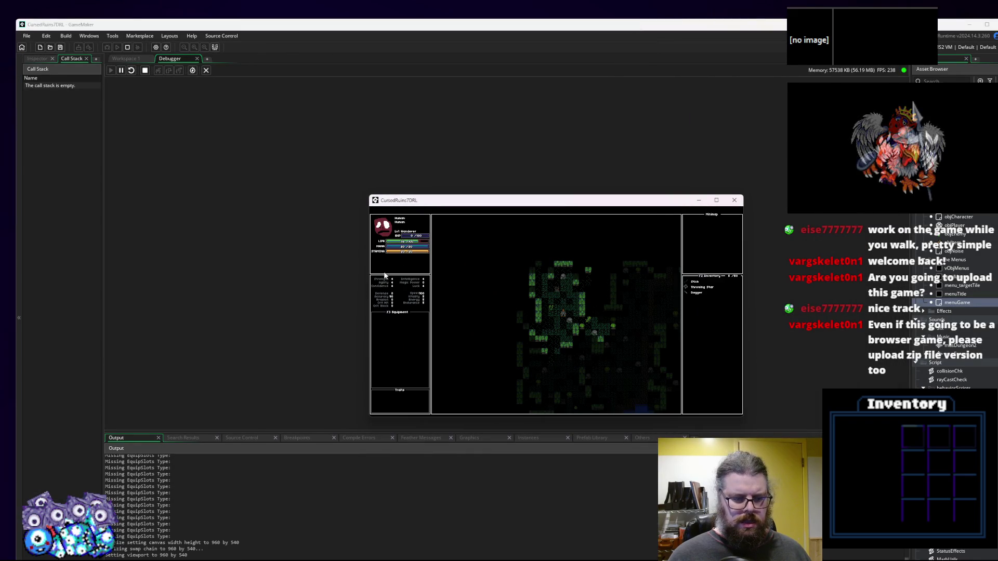
Search the project for 'Missing EquipSlots Type' and open its match at characters line 251.
click(163, 500)
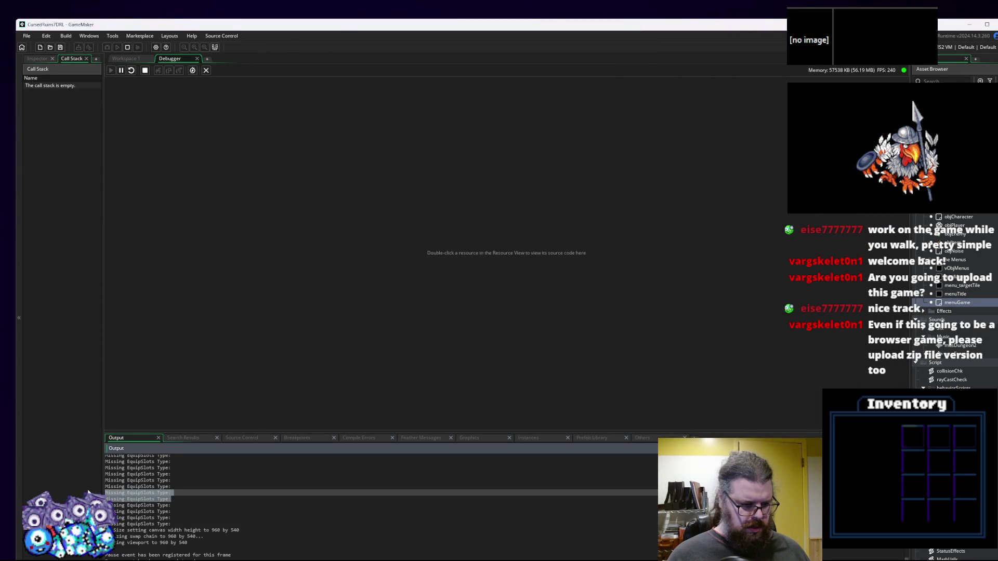
click(46, 35)
click(52, 60)
click(217, 130)
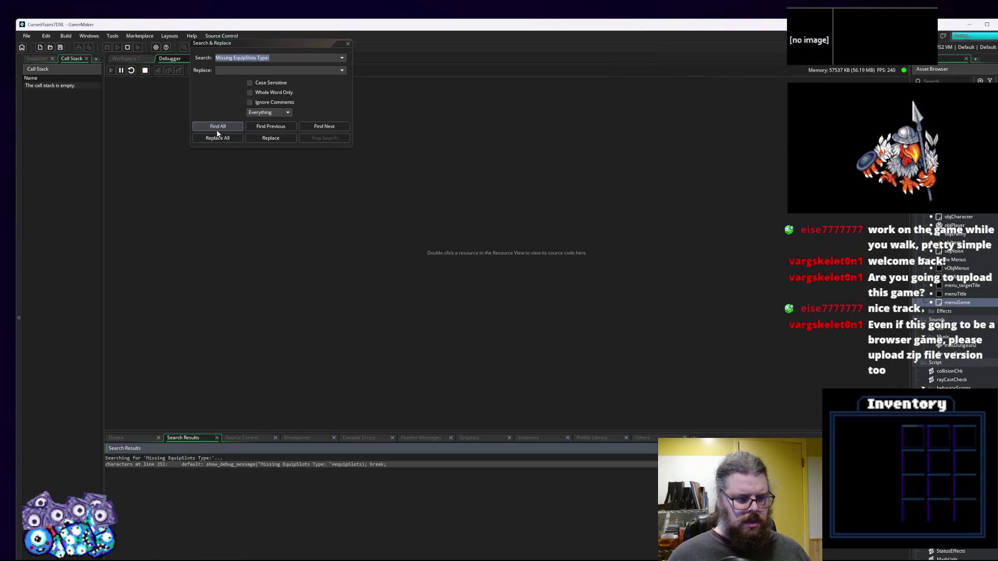
double_click(227, 465)
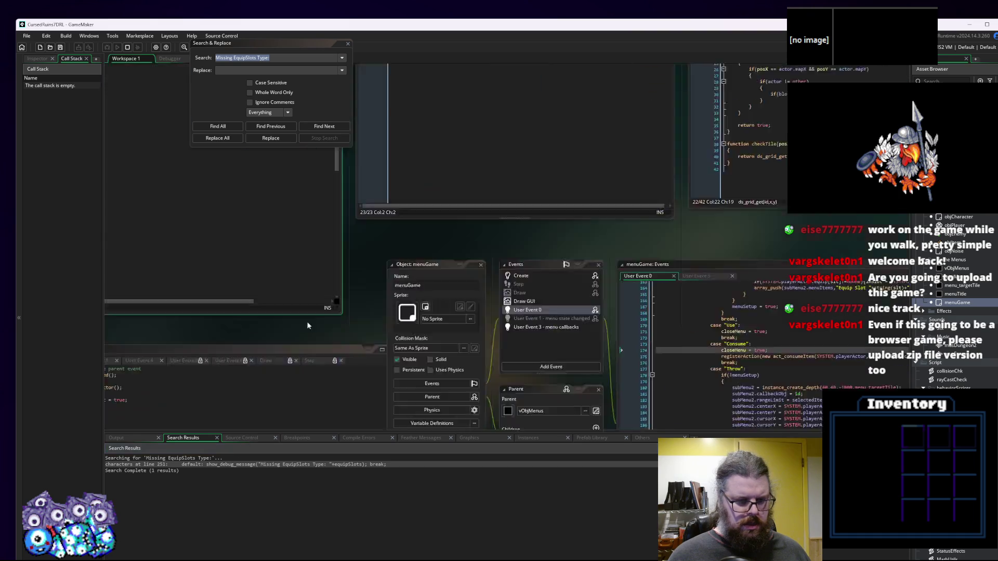
click(348, 43)
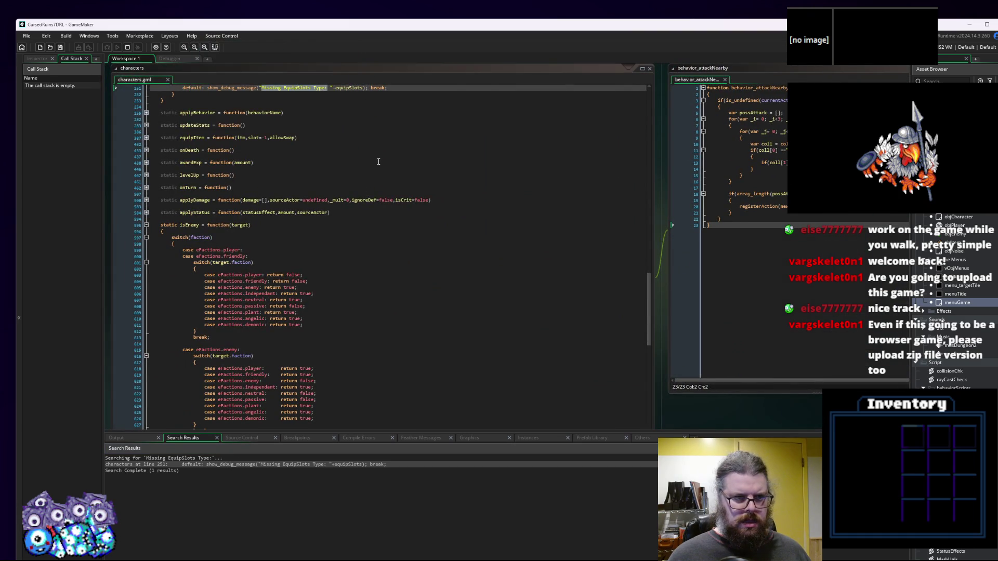
Bring the characters code into view and inspect the show_debug_message call on line 251.
click(177, 60)
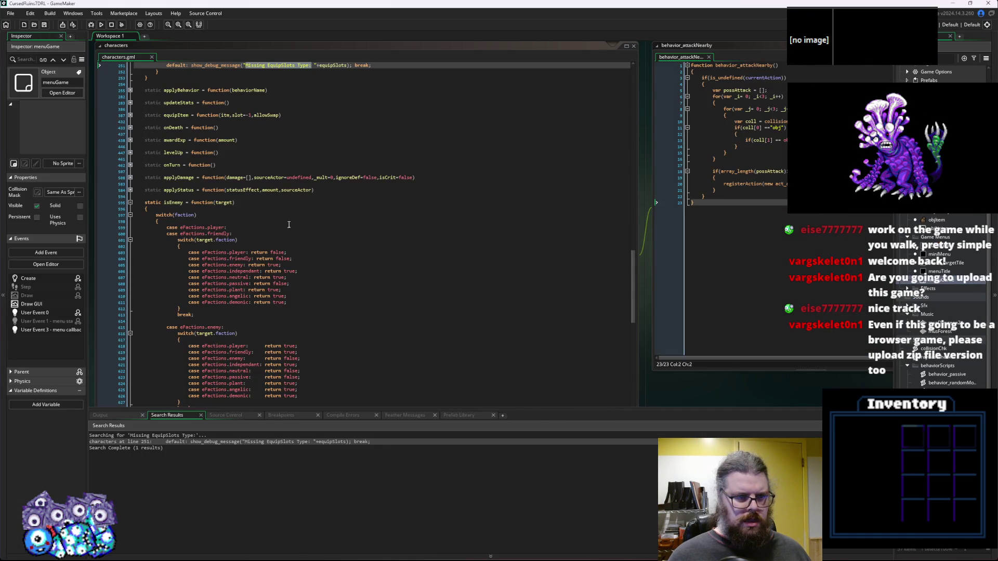
drag(381, 408, 380, 512)
mouse_move(277, 251)
mouse_down()
mouse_move(431, 396)
mouse_move(332, 358)
mouse_move(275, 296)
mouse_move(317, 285)
mouse_up()
scroll(430, 396, up, 7)
click(411, 443)
click(287, 241)
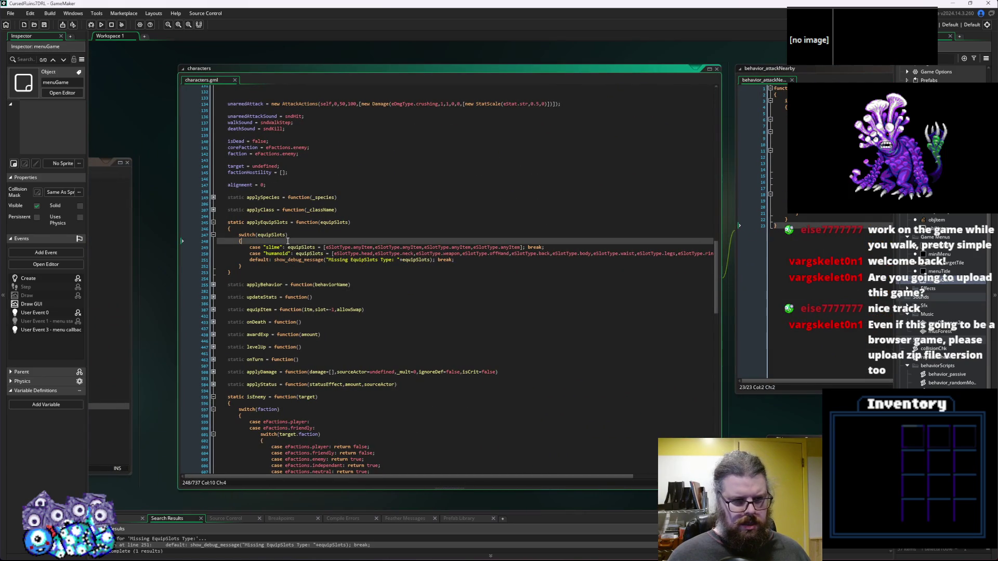
click(471, 258)
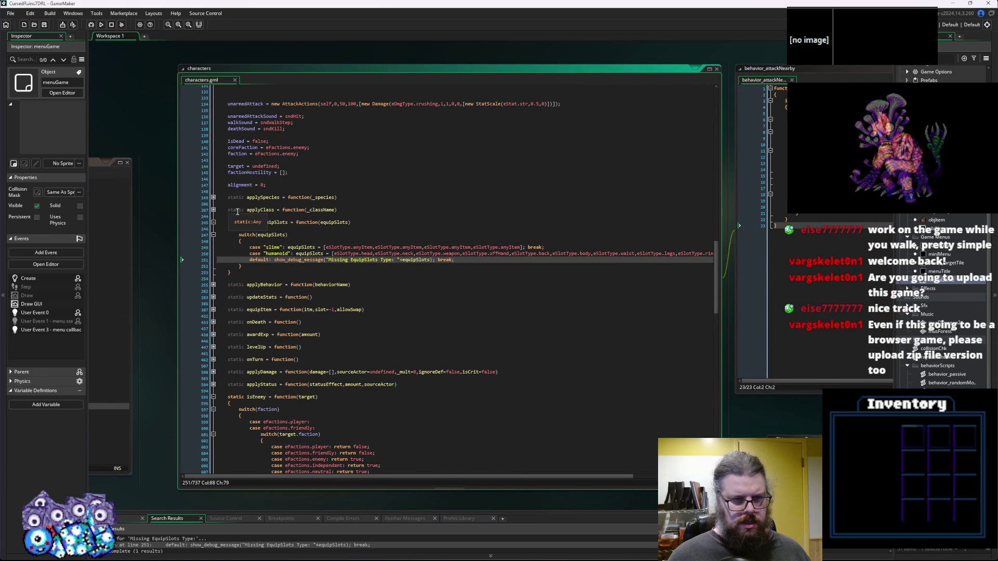
click(416, 259)
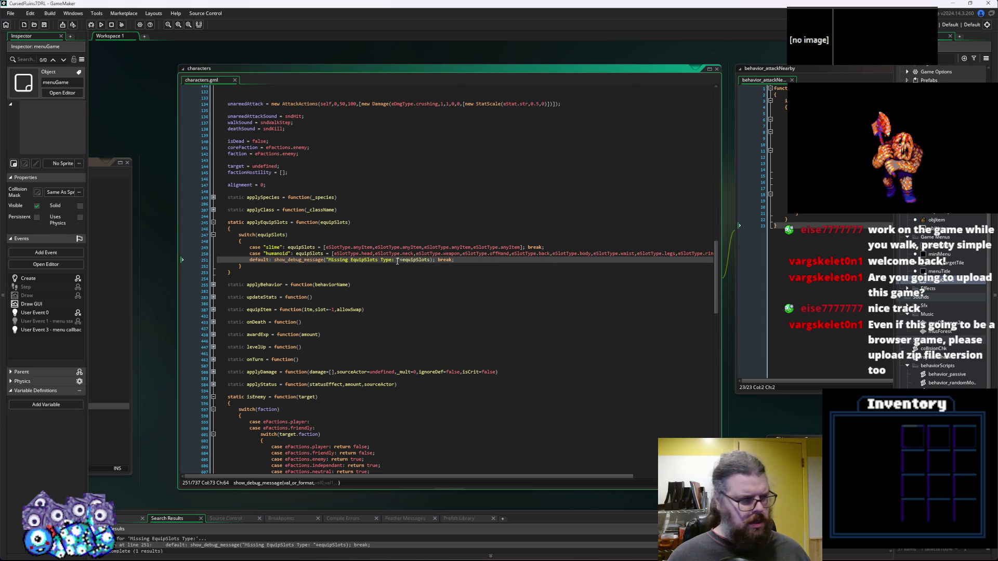
Expand applySpecies, breakpoint the applyEquipSlots(species.equipSlots) call, and run in debug mode.
click(264, 222)
click(213, 198)
scroll(296, 267, down, 3)
scroll(337, 255, down, 7)
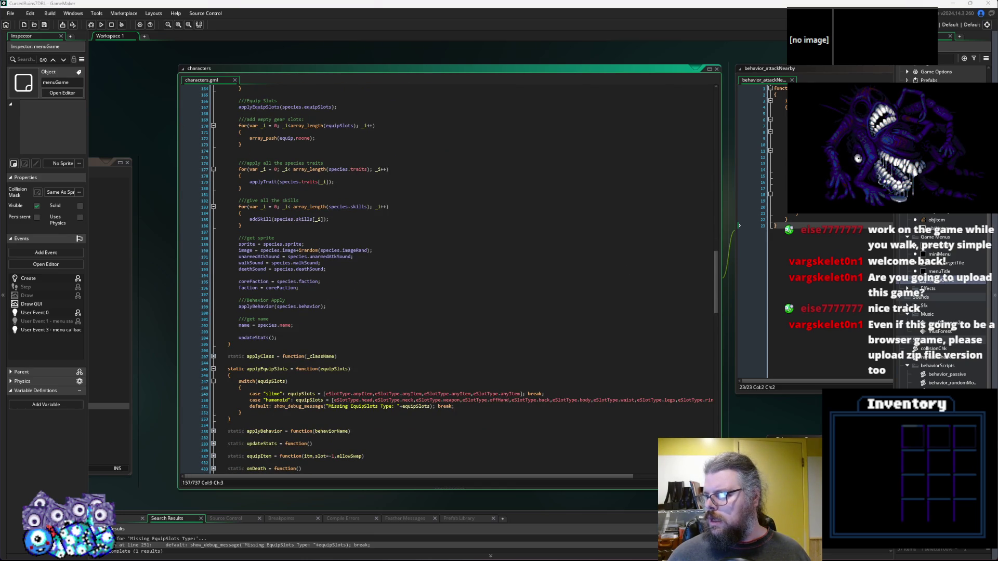
click(542, 239)
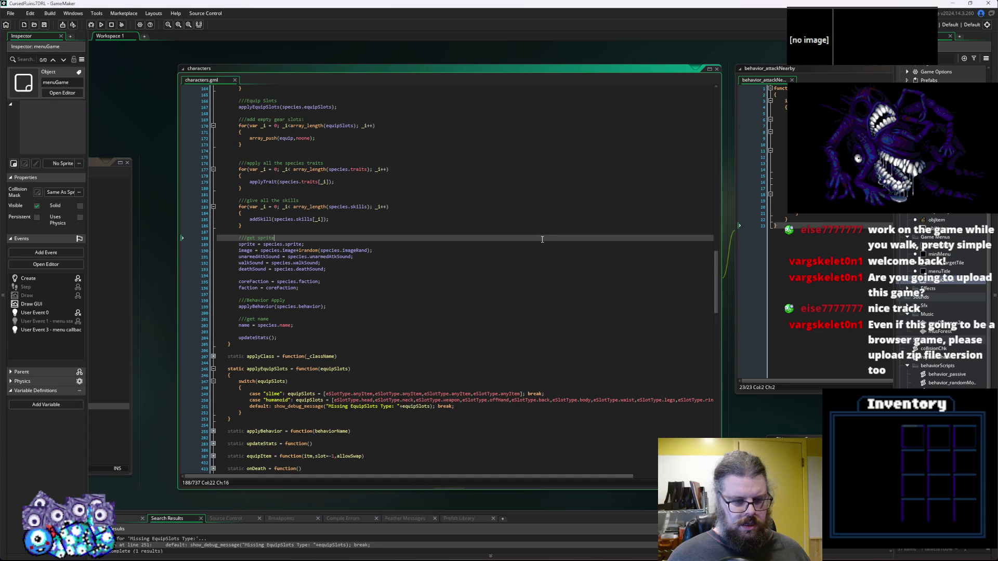
scroll(226, 382, down, 3)
click(255, 323)
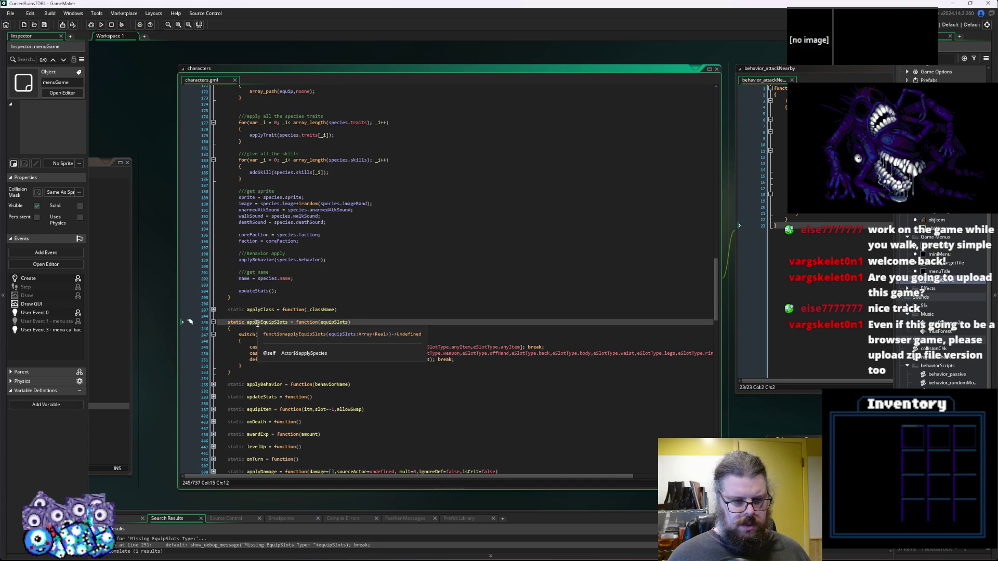
scroll(273, 305, up, 10)
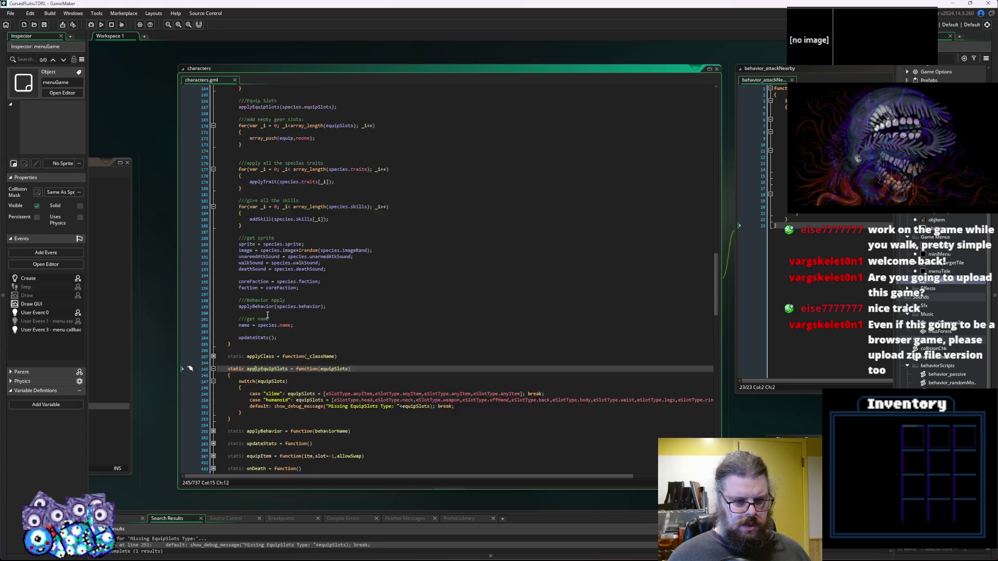
click(198, 217)
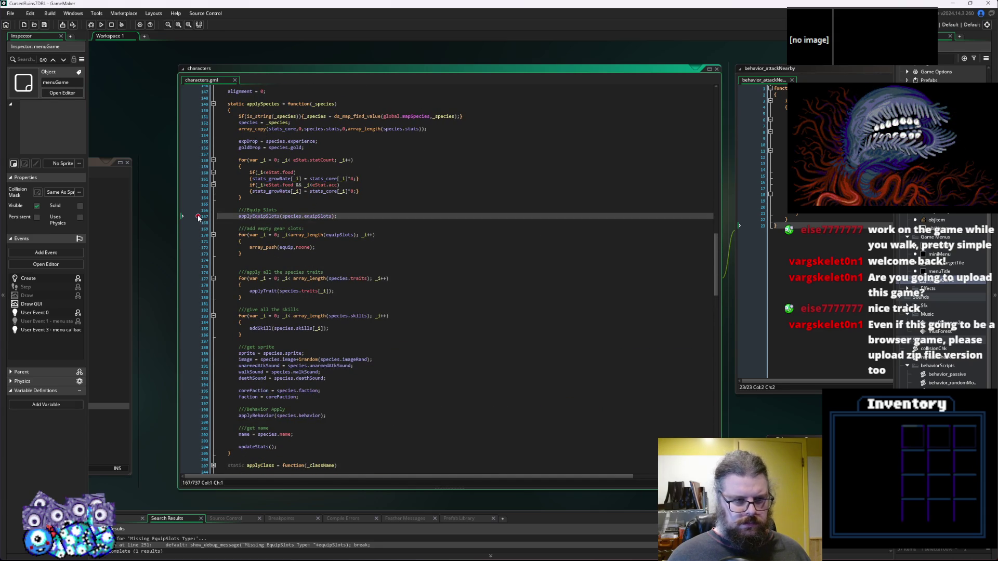
key(F6)
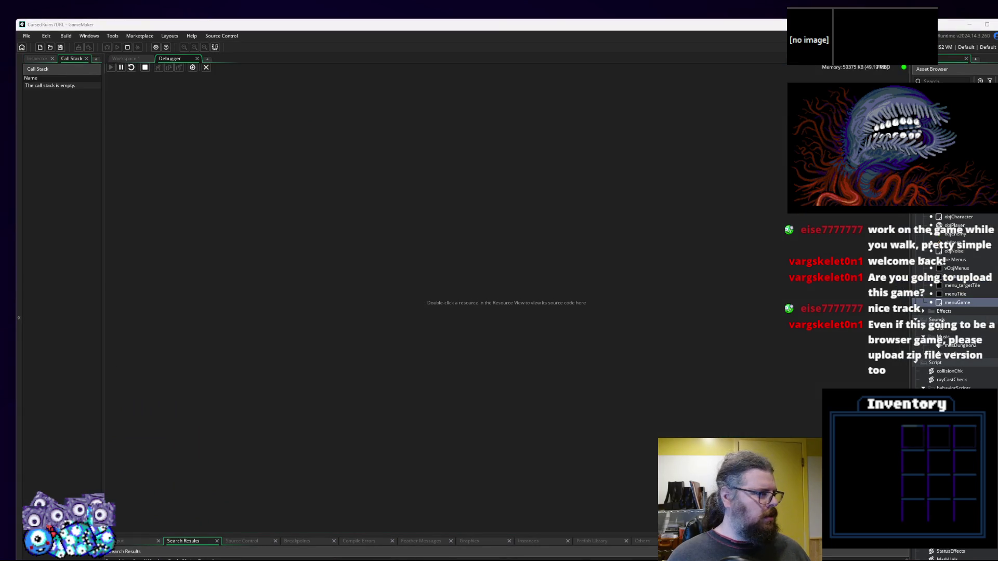
Hit the breakpoint, step into applyEquipSlots to find equipSlots holds "humanoid", then stop debugging.
mouse_move(298, 164)
mouse_down()
mouse_move(406, 130)
mouse_move(396, 185)
mouse_up()
key(Return)
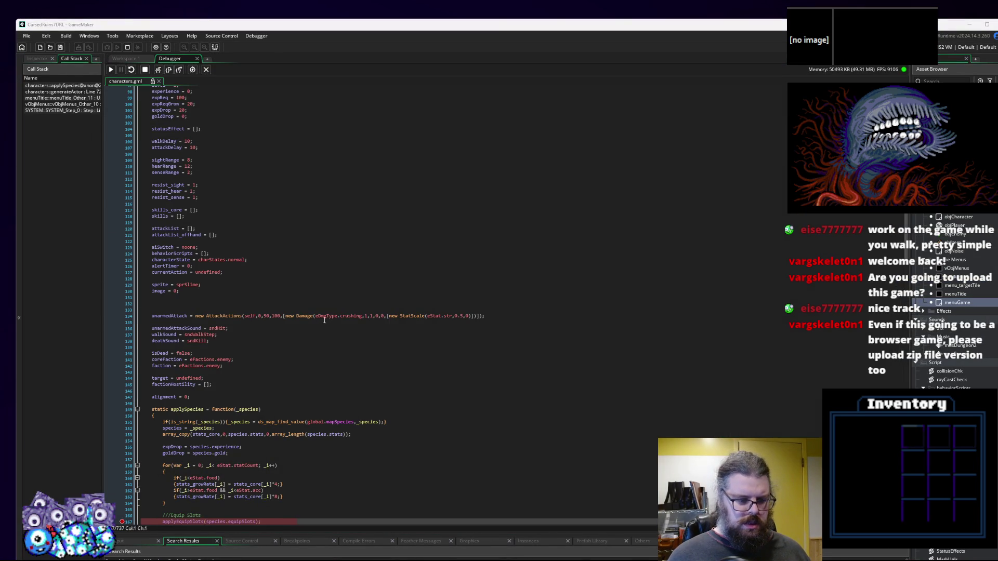
click(325, 320)
scroll(324, 320, down, 3)
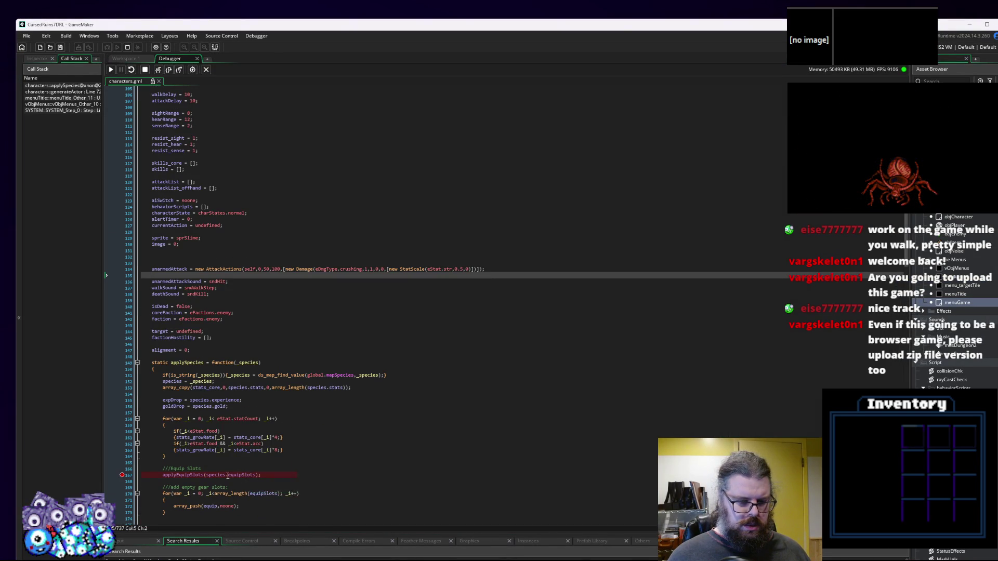
mouse_move(221, 477)
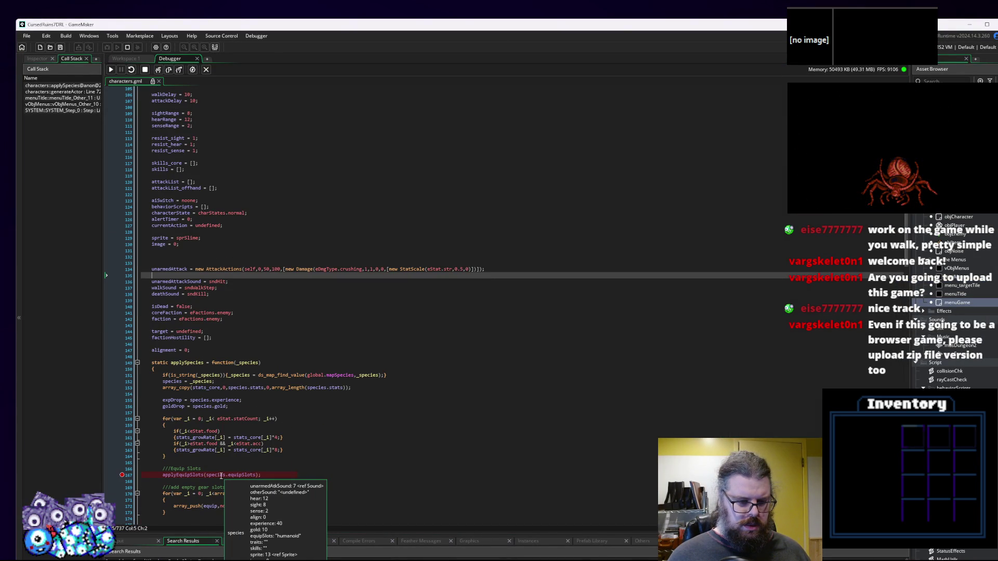
click(159, 70)
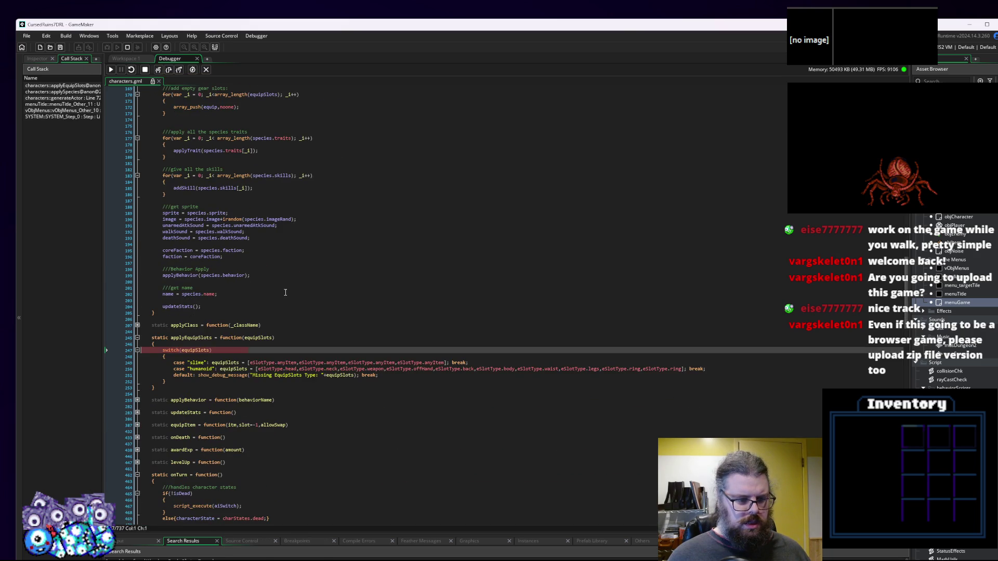
mouse_move(230, 359)
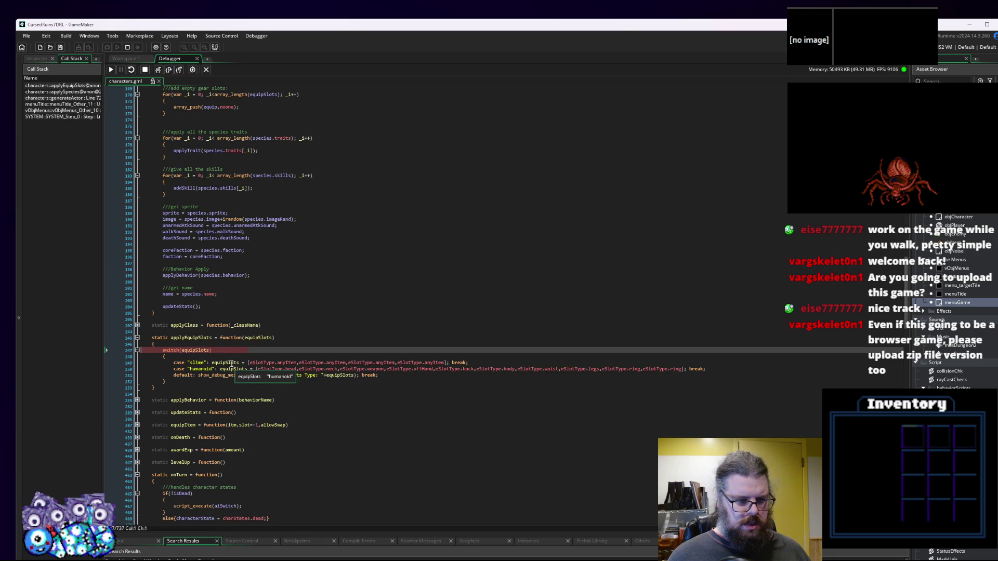
click(145, 70)
click(245, 338)
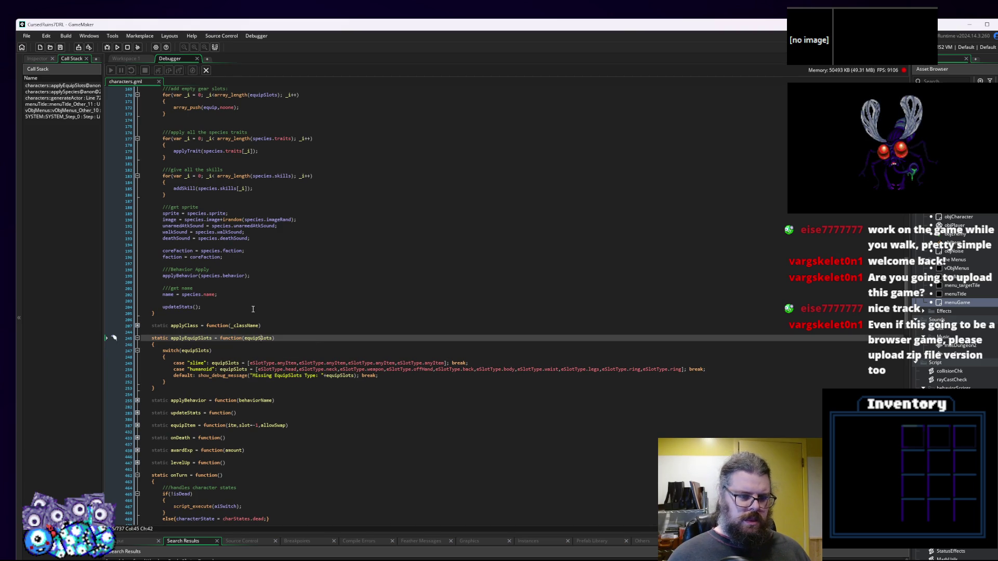
Rename the applyEquipSlots parameter to equipSlotType in signature, switch and debug message, then rerun in debug.
text(Ty)
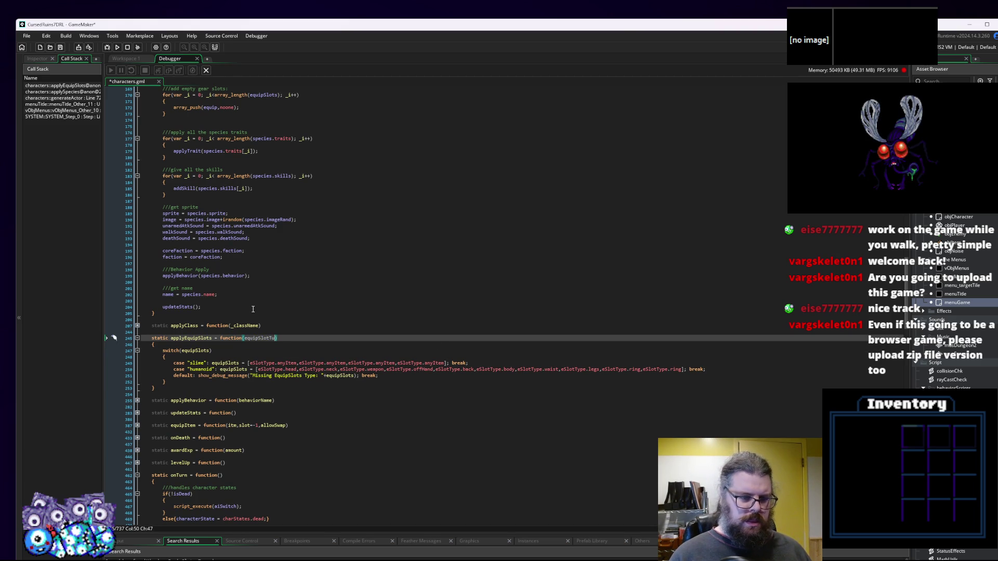
text(pe)
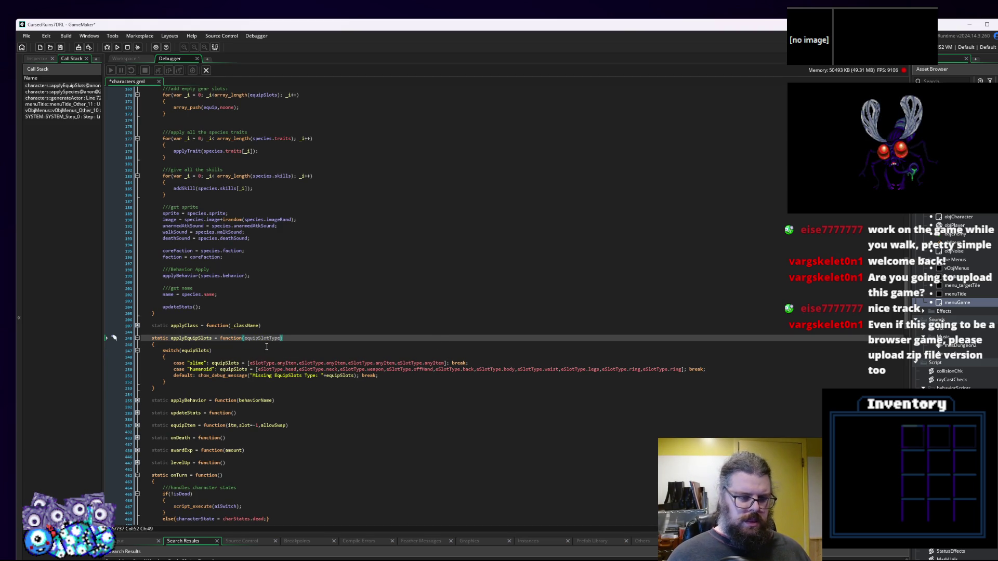
double_click(196, 350)
text(equipSlotType)
click(373, 377)
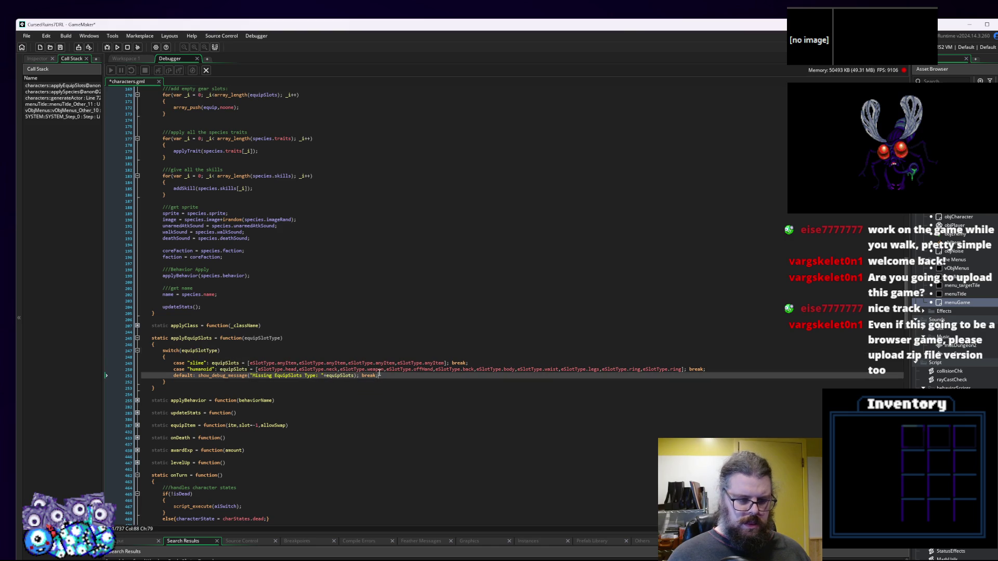
click(395, 370)
click(294, 364)
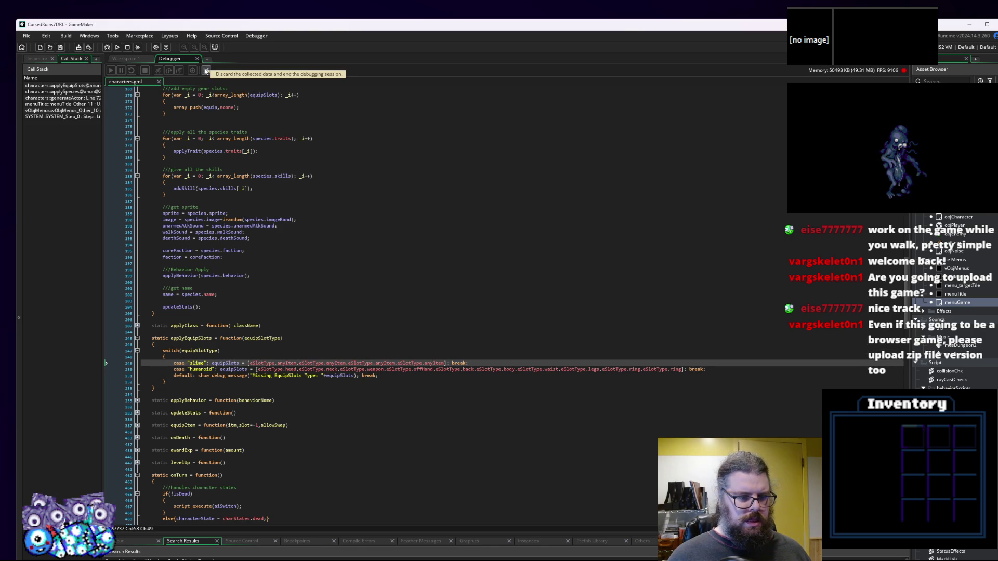
click(279, 338)
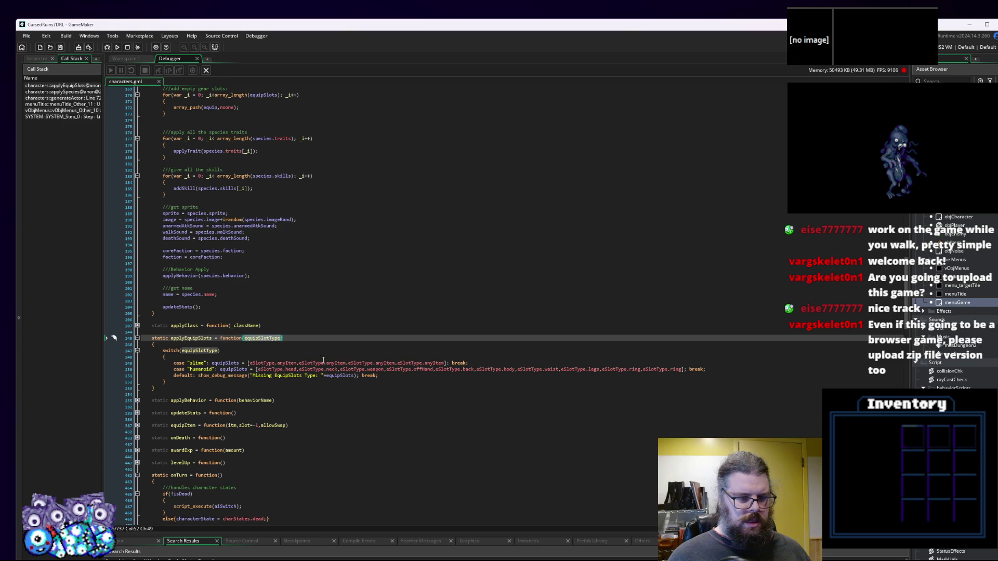
click(357, 375)
text(Type)
key(Up)
key(Up)
key(Up)
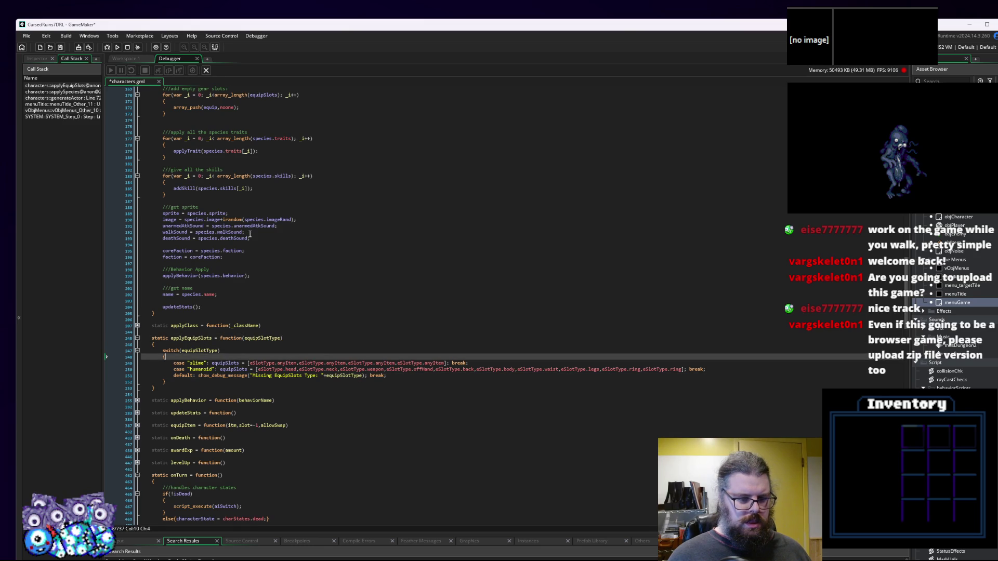
click(206, 71)
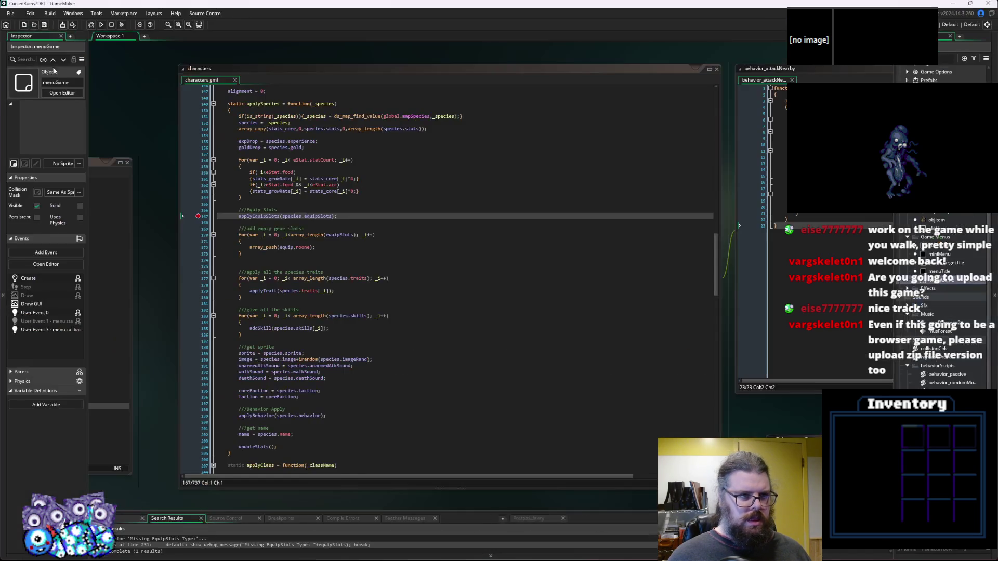
click(91, 24)
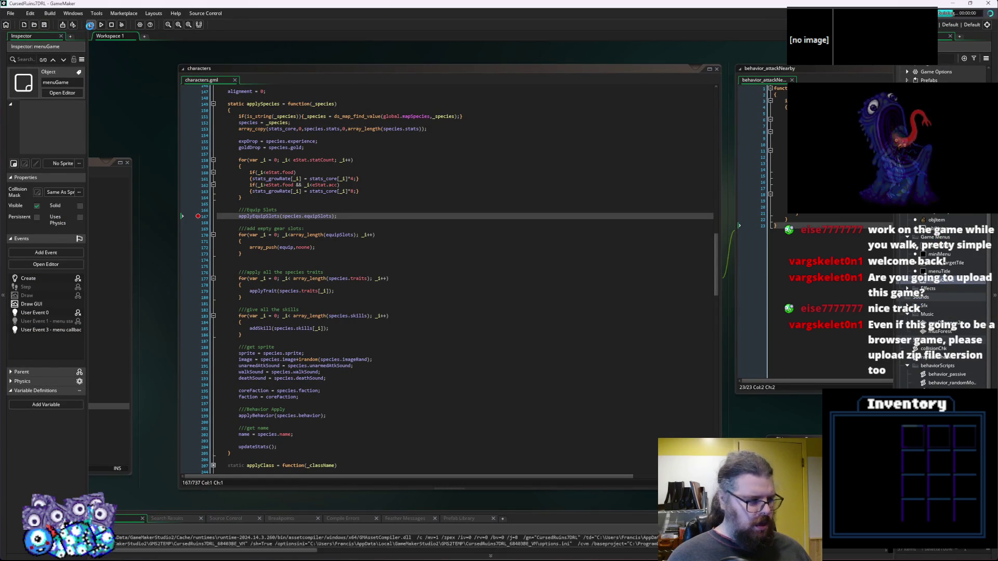
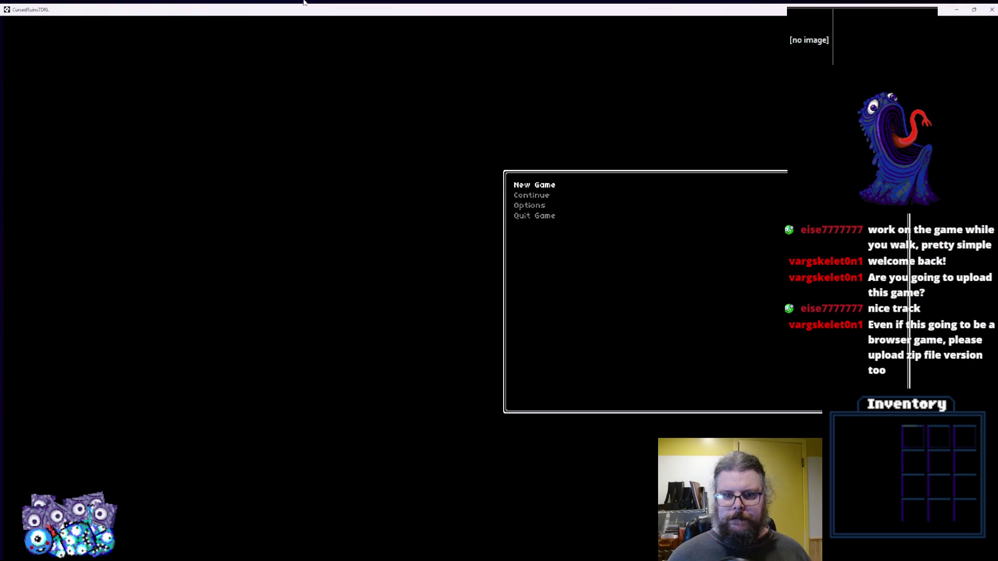
Start a New Game, remove the line 167 breakpoint, resume with F5, and maximize the game window.
double_click(305, 9)
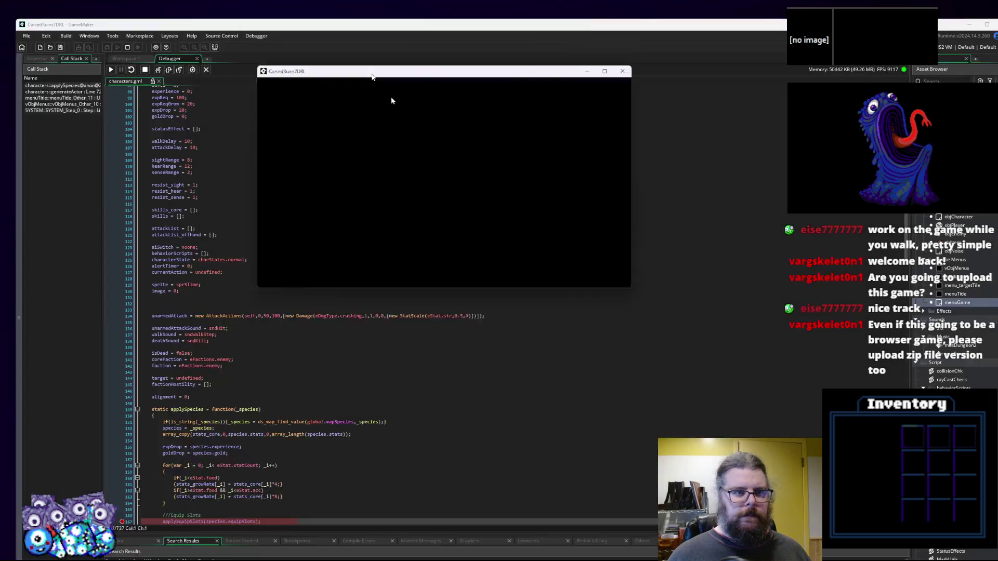
key(Return)
scroll(145, 398, down, 5)
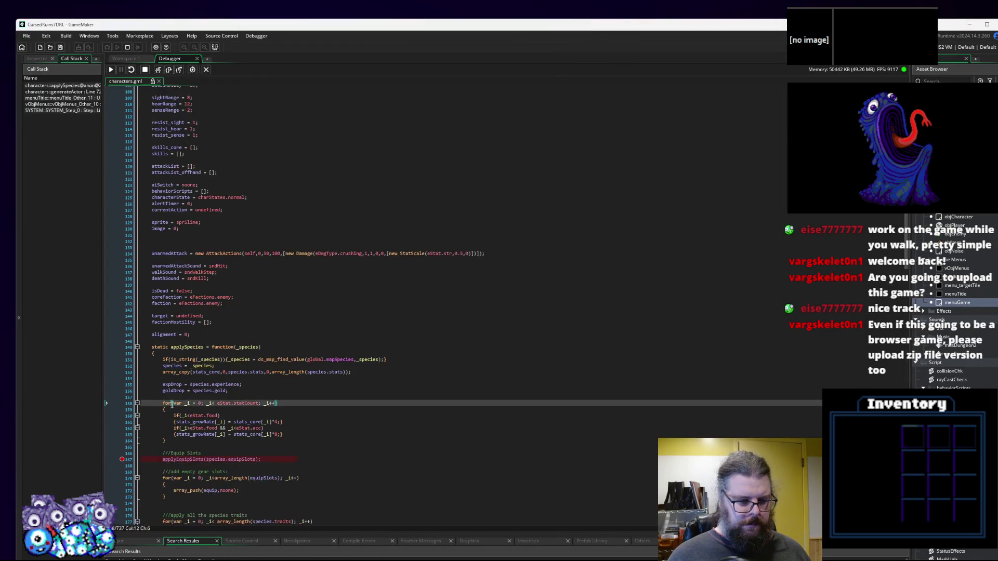
click(122, 429)
key(F5)
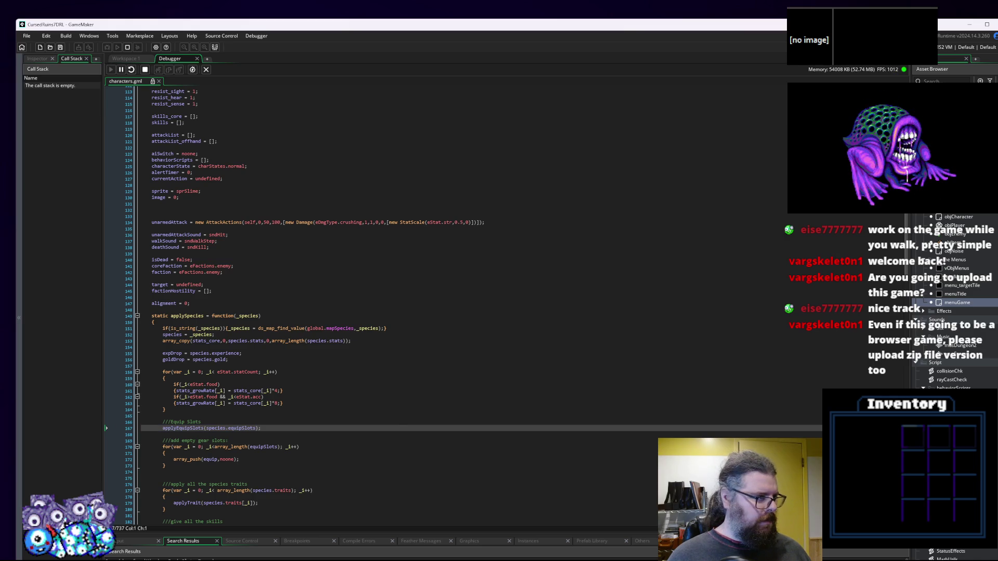
double_click(512, 8)
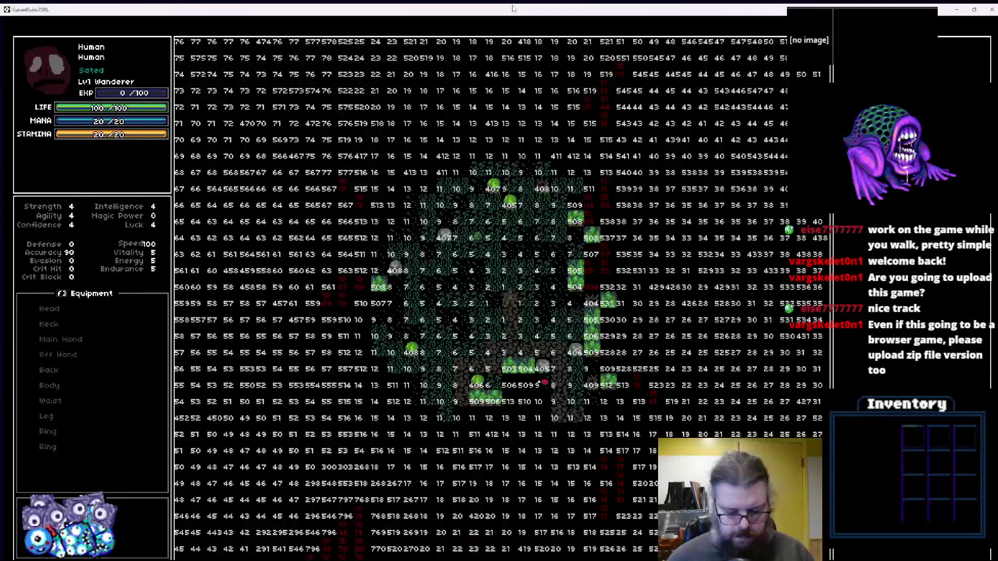
Walk the Wanderer through the cave, down and right toward the water, using the arrow keys.
key(Down)
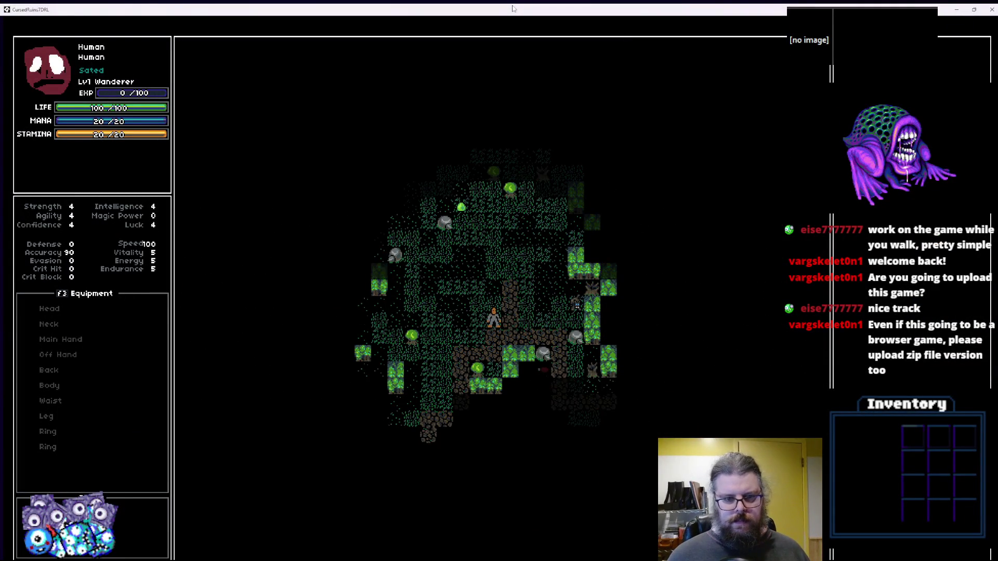
key(Down)
key(Down)
key(Down)
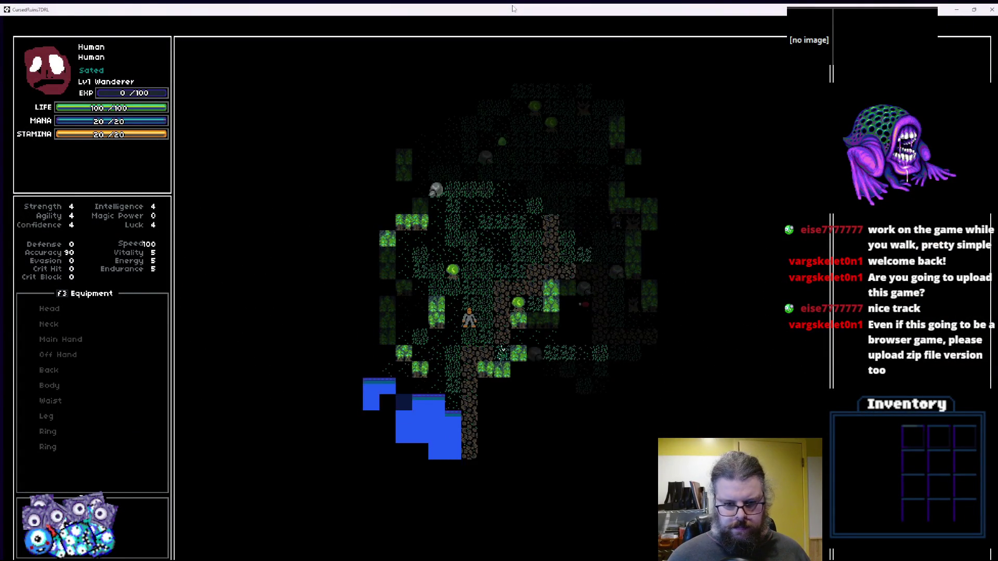
key(Right)
key(Up)
key(Right)
key(Up)
key(Right)
key(Up)
key(Right)
key(Up)
key(Right)
key(Right)
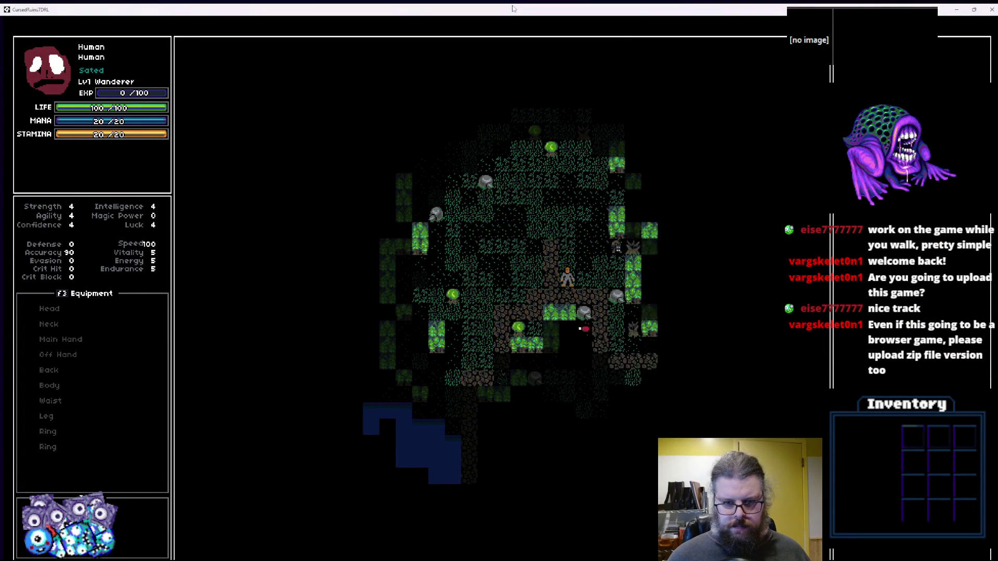
key(Right)
key(Down)
key(Right)
key(Down)
key(Right)
key(Down)
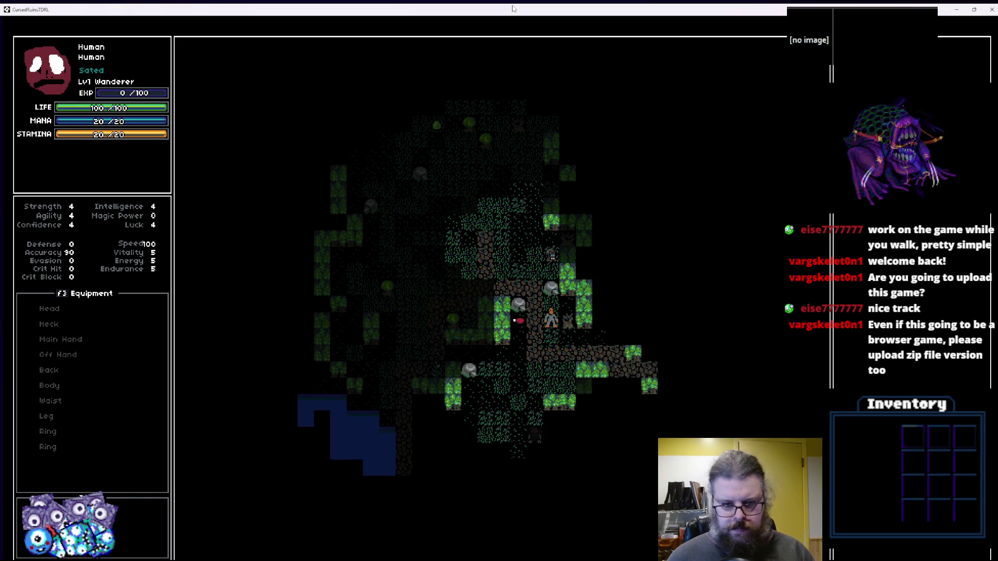
key(Down)
key(Left)
key(Down)
key(Left)
key(Down)
key(Left)
key(Down)
key(Left)
key(Down)
key(Left)
key(Down)
key(Left)
key(Down)
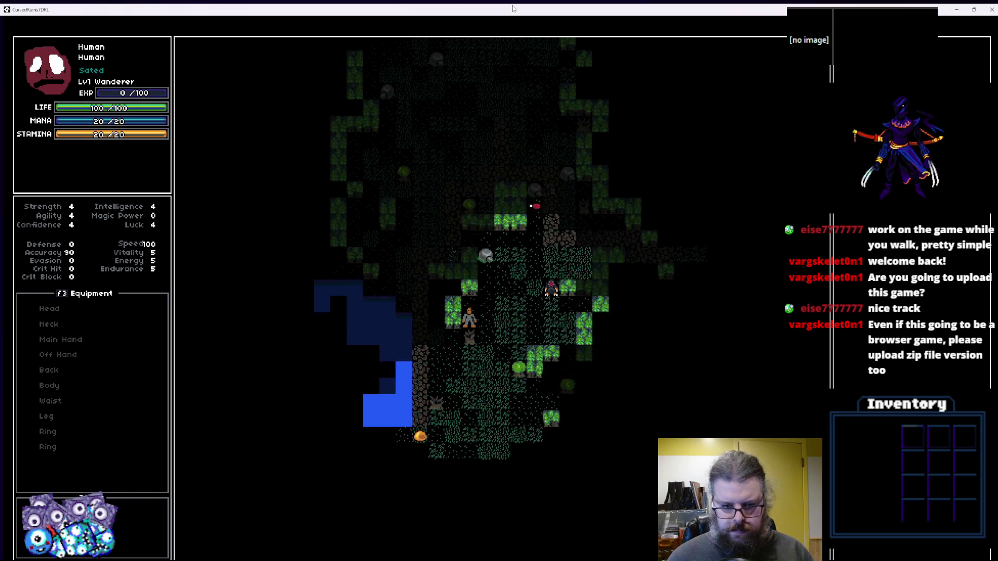
key(Down)
key(Right)
key(Down)
Walk down-left to the lake, along its south shore, then up into the forest.
key(KP_1)
key(KP_1)
key(KP_1)
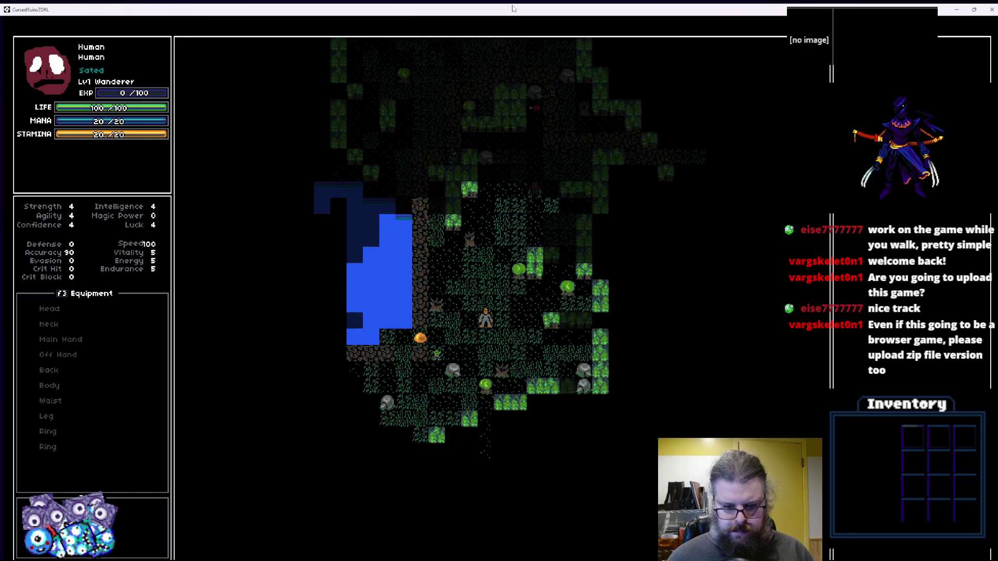
key(KP_4)
key(KP_4)
key(KP_4)
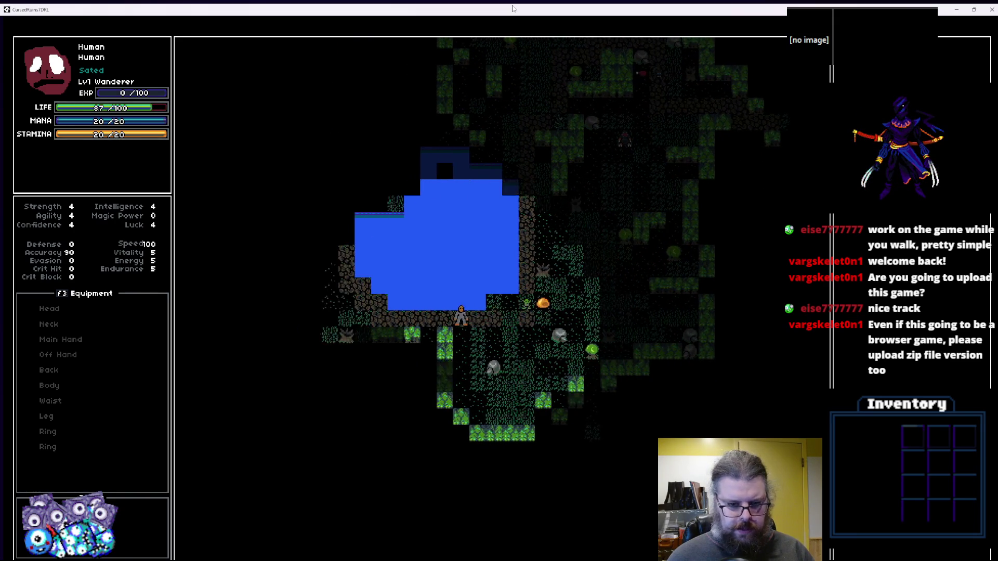
key(KP_7)
key(KP_8)
key(KP_8)
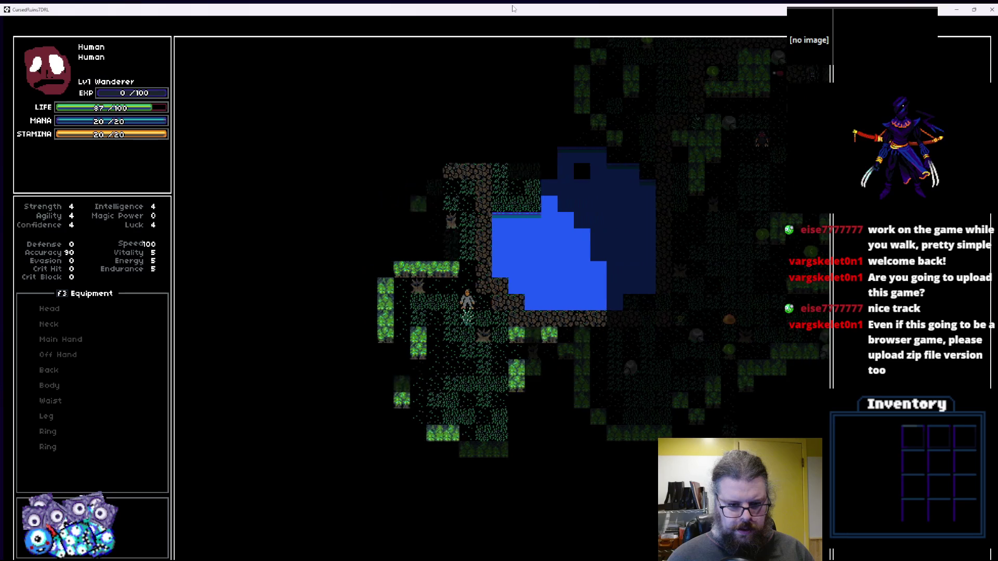
key(KP_7)
key(KP_7)
key(KP_7)
key(KP_8)
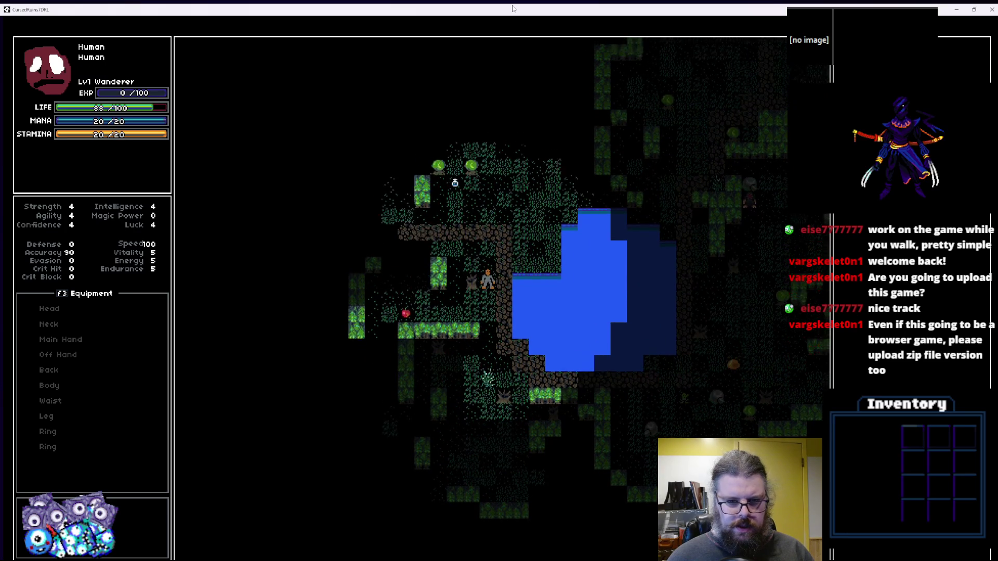
key(KP_9)
key(KP_9)
key(KP_6)
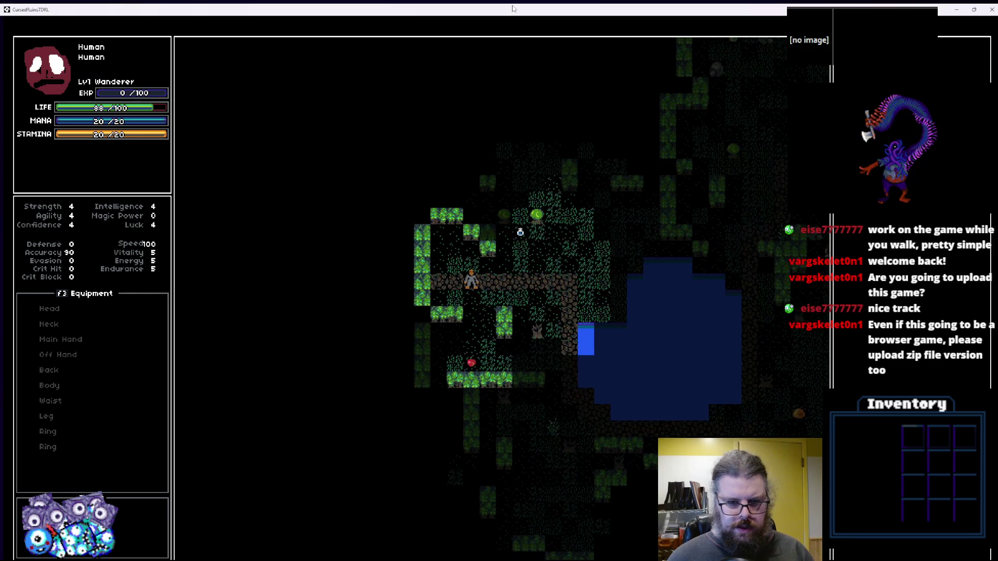
Walk the character north through the forest with the keypad.
key(KP_7)
key(KP_7)
key(KP_7)
key(KP_8)
key(KP_8)
key(KP_8)
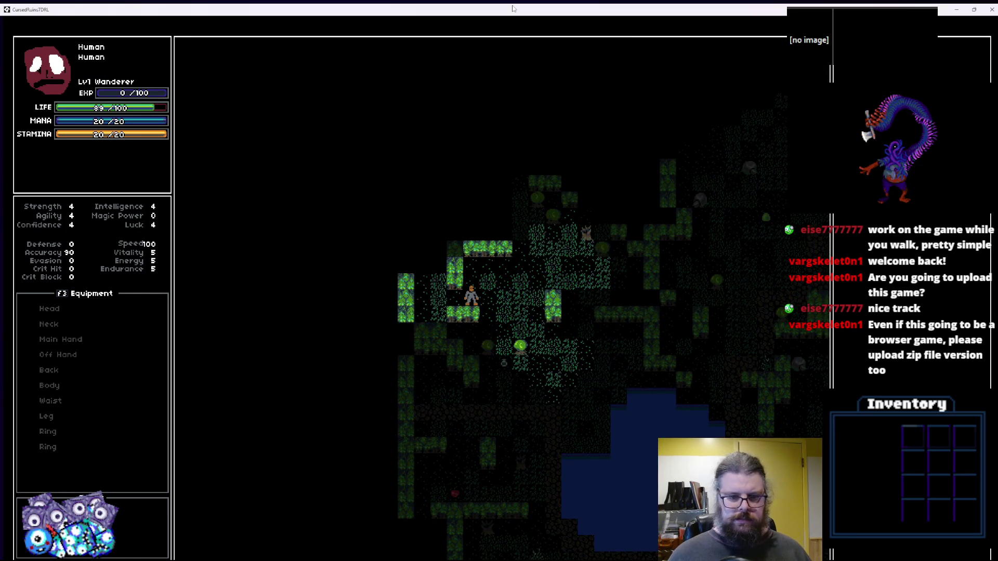
key(KP_7)
key(KP_7)
key(KP_8)
key(KP_8)
key(KP_8)
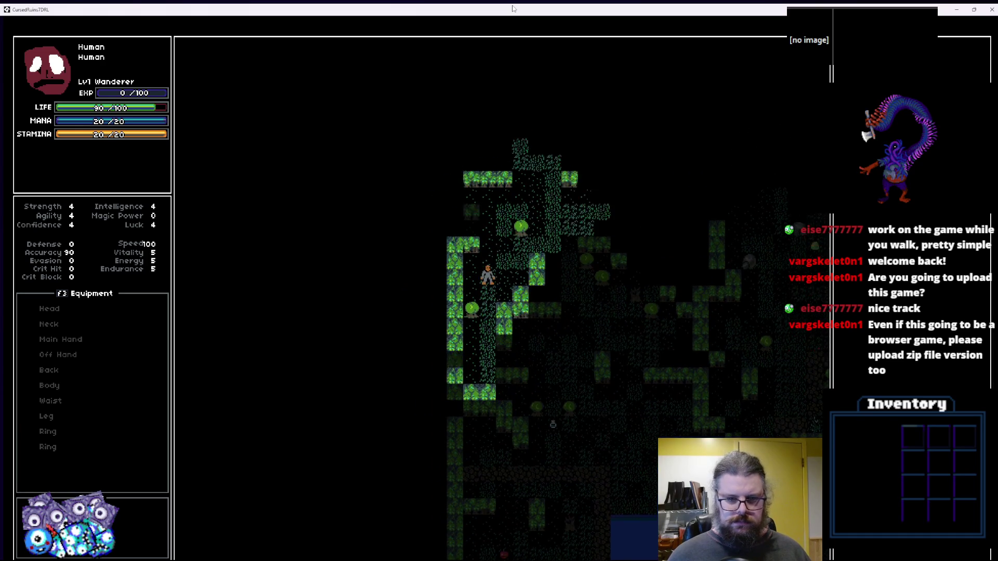
key(KP_9)
key(KP_9)
key(KP_6)
key(KP_6)
key(KP_6)
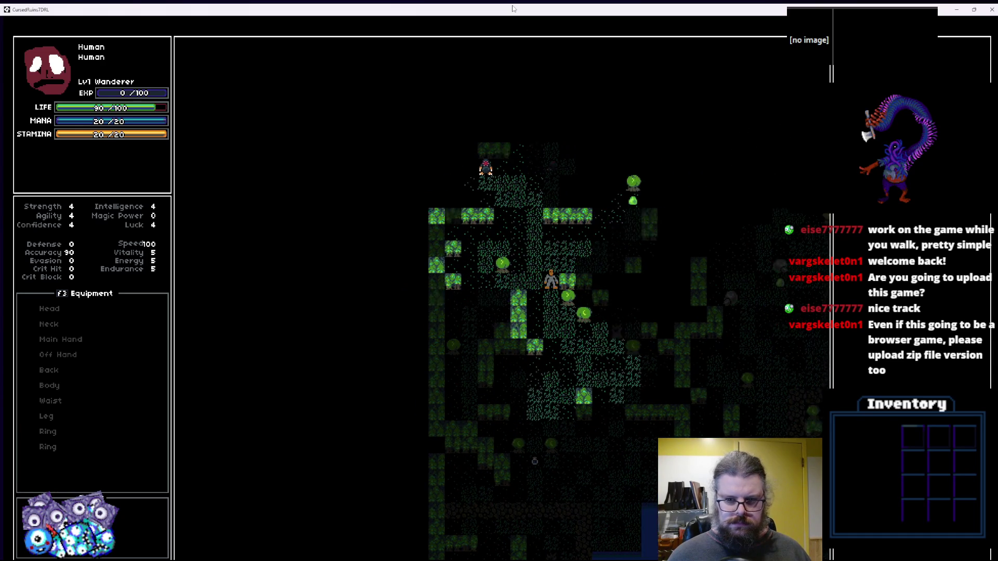
key(KP_9)
key(KP_8)
key(KP_8)
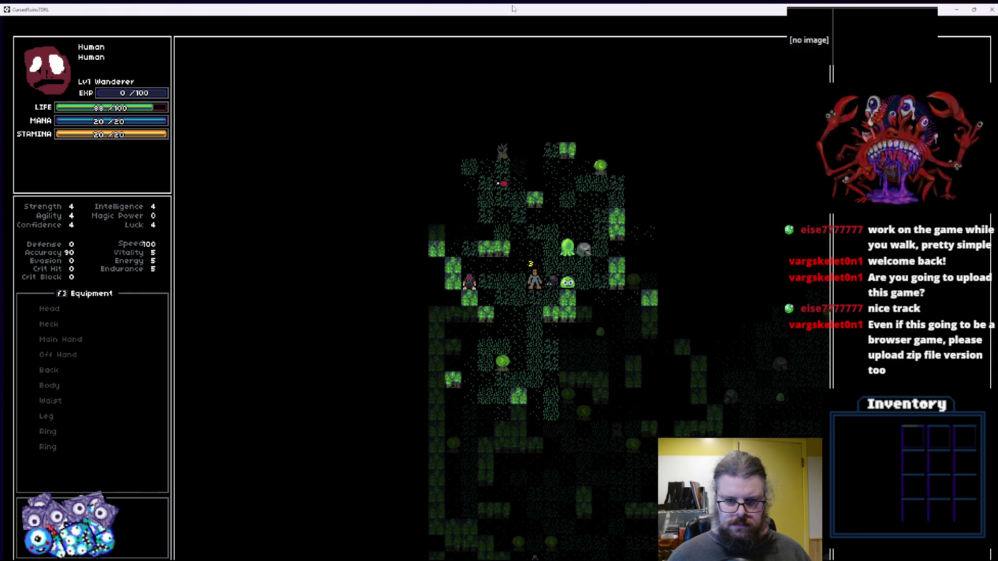
key(KP_7)
key(KP_7)
key(KP_7)
key(KP_8)
key(KP_8)
key(KP_8)
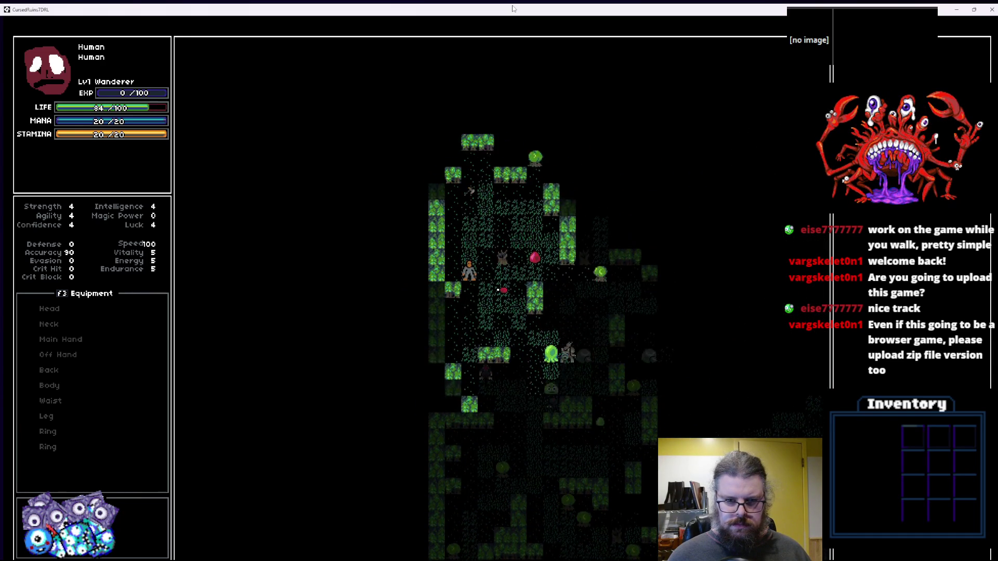
key(KP_8)
key(KP_8)
key(KP_8)
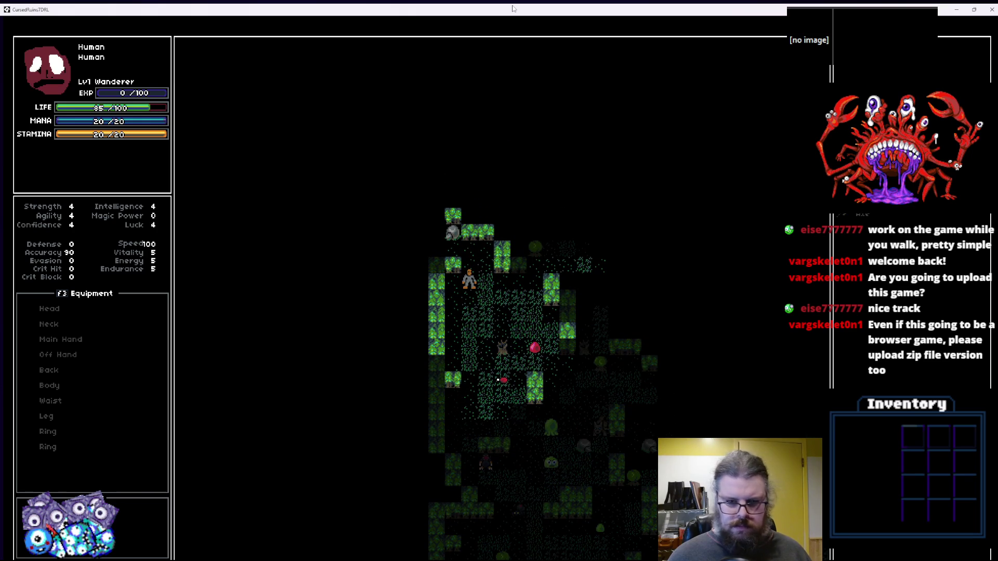
Pick up and equip the Axe in the main hand, then step down and right.
key(g)
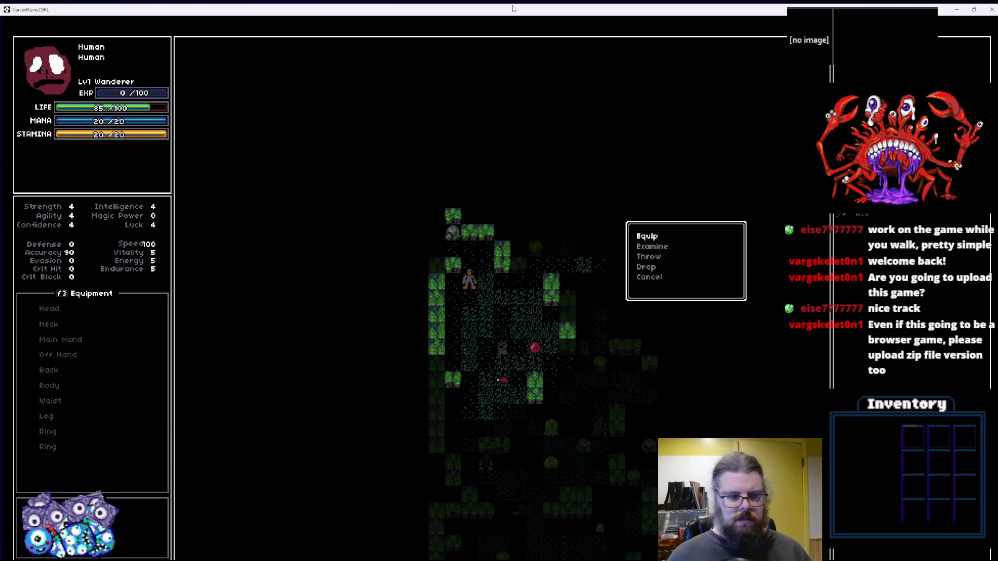
key(Return)
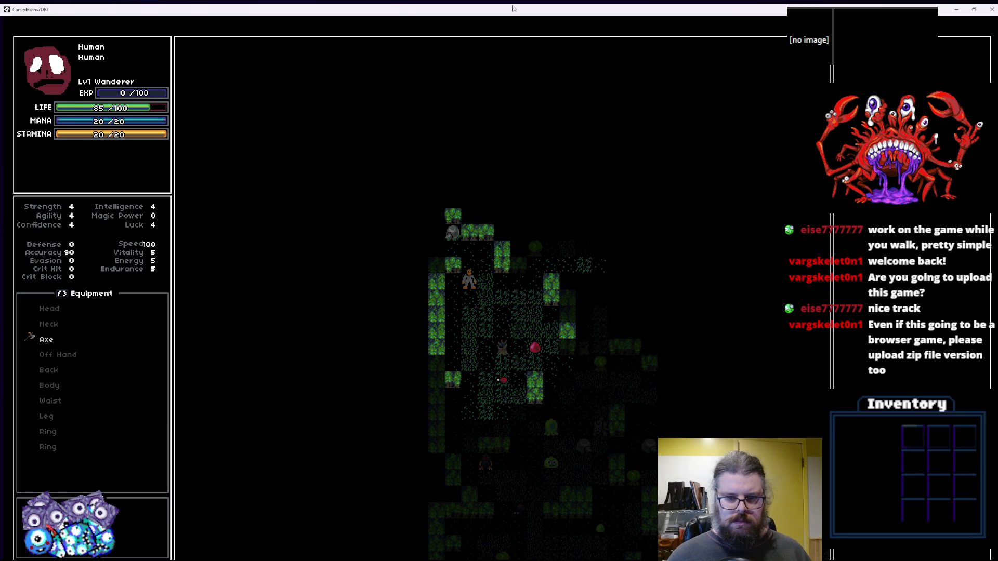
key(KP_2)
key(KP_2)
key(KP_2)
key(KP_2)
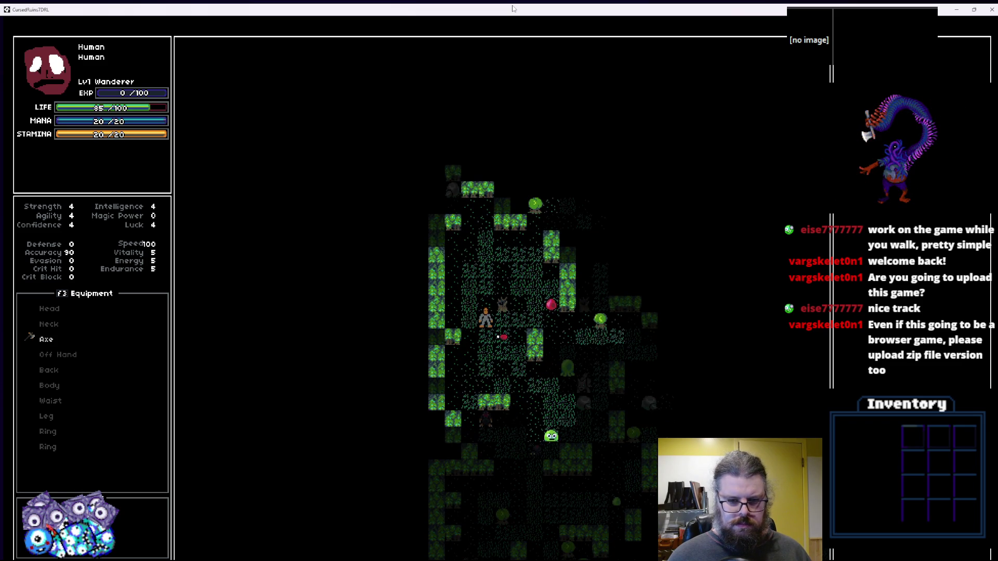
key(KP_2)
key(KP_3)
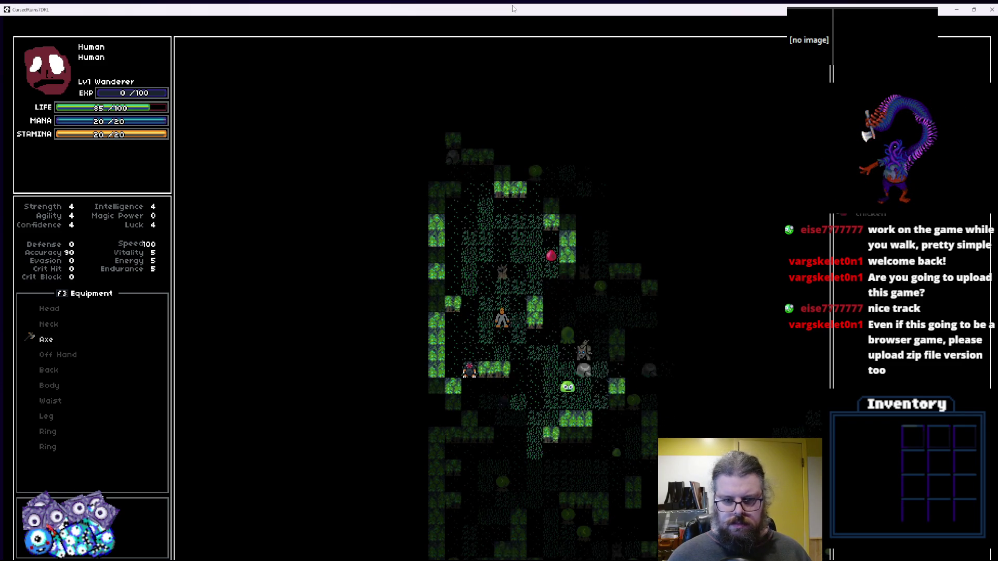
key(KP_6)
key(KP_6)
key(KP_6)
key(KP_6)
key(KP_6)
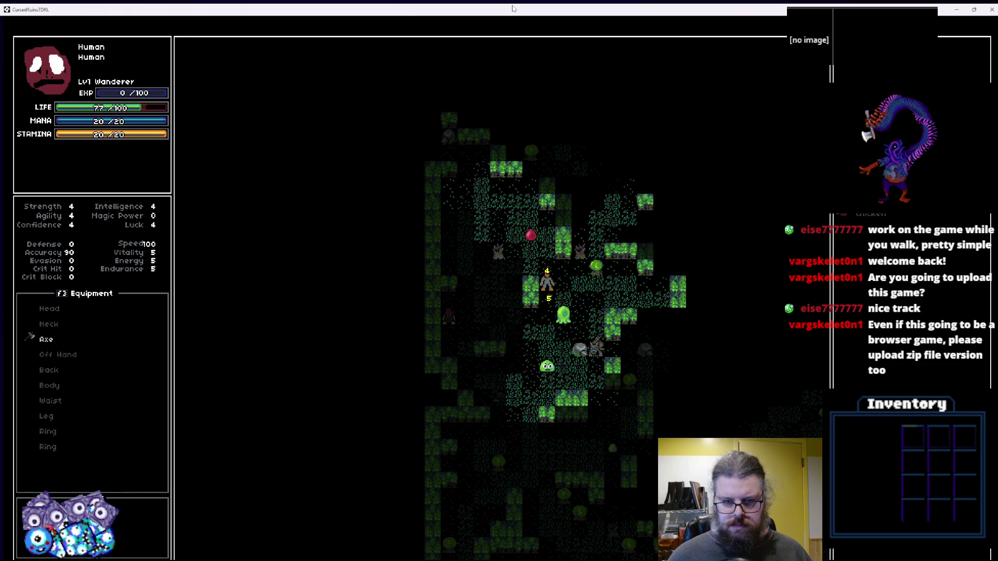
key(KP_2)
key(KP_2)
key(KP_2)
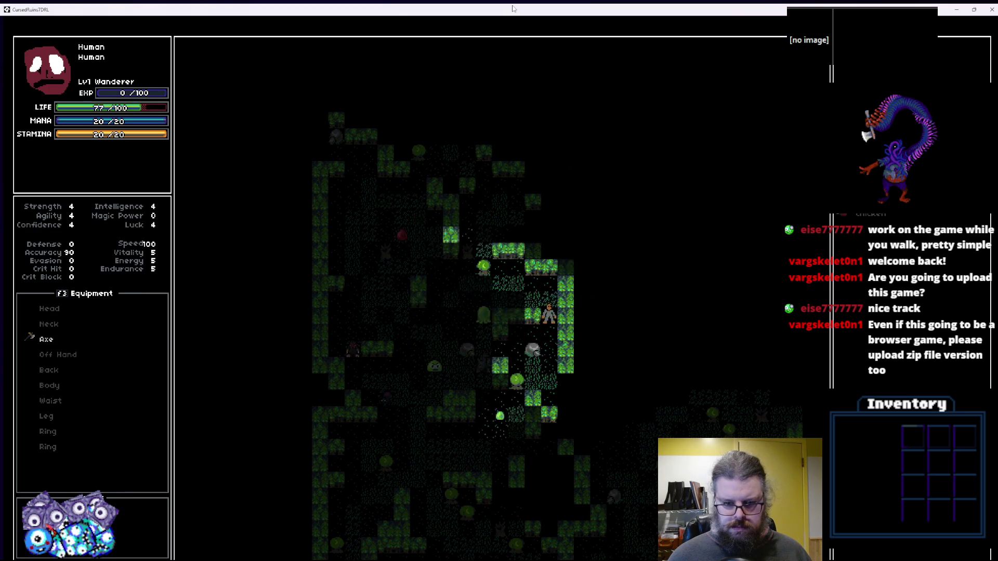
Walk the character down and left toward the water.
key(KP_4)
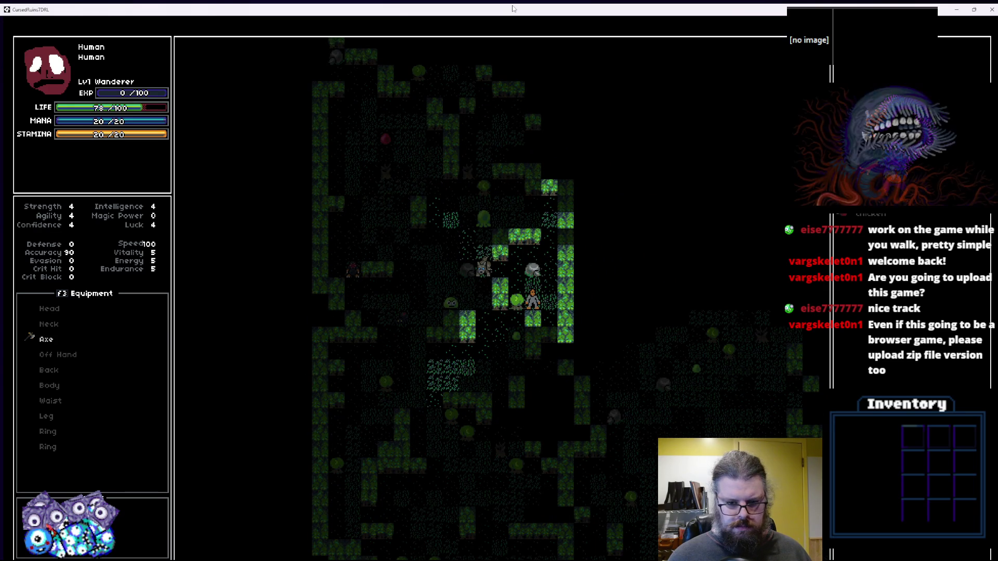
key(KP_1)
key(KP_2)
key(KP_2)
key(KP_2)
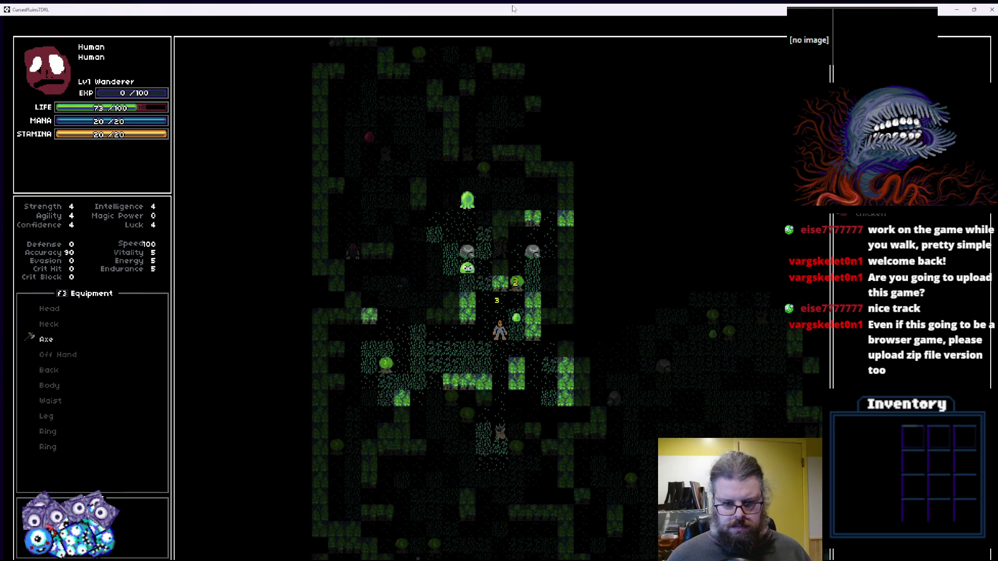
key(KP_2)
key(KP_2)
key(KP_1)
key(KP_2)
key(KP_2)
key(KP_2)
key(KP_1)
key(KP_2)
key(KP_2)
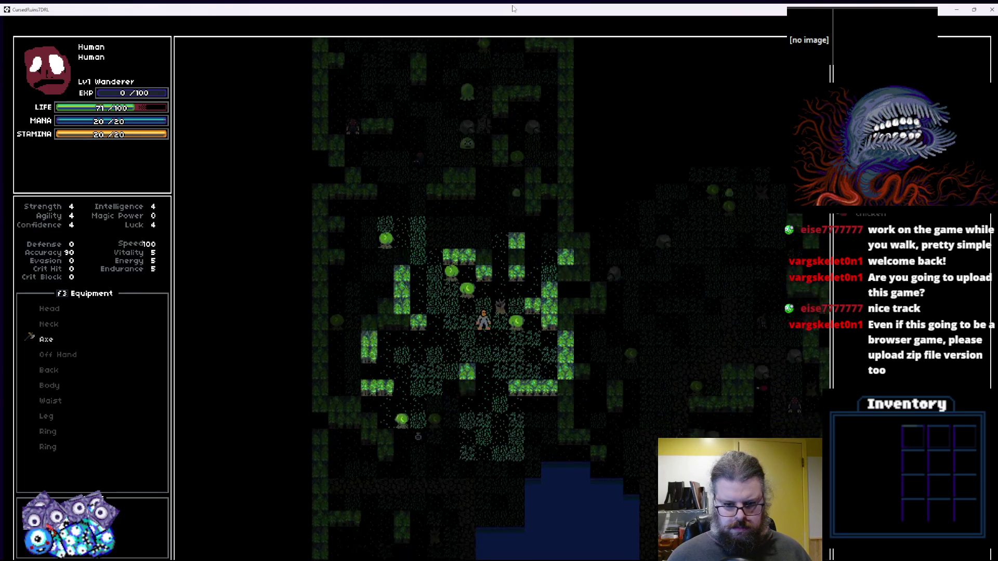
key(KP_1)
key(KP_1)
key(KP_1)
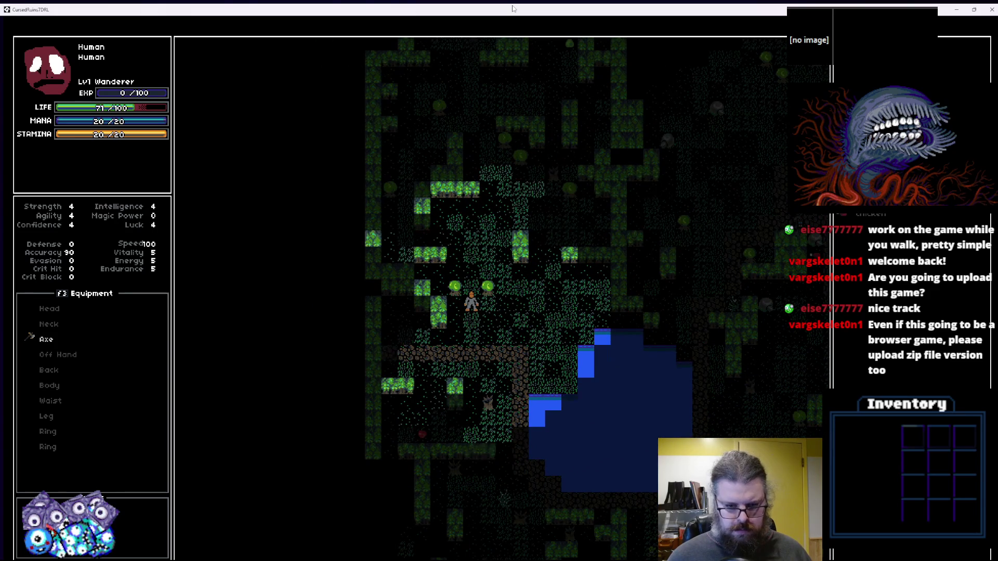
key(KP_2)
key(KP_1)
key(KP_2)
key(KP_1)
key(KP_2)
key(KP_1)
key(KP_2)
key(KP_2)
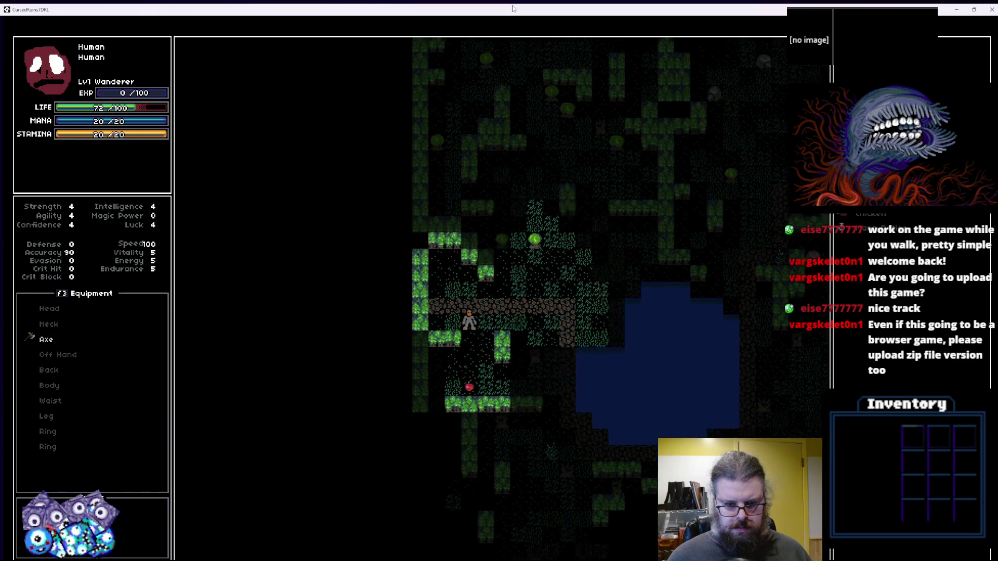
key(KP_1)
key(KP_1)
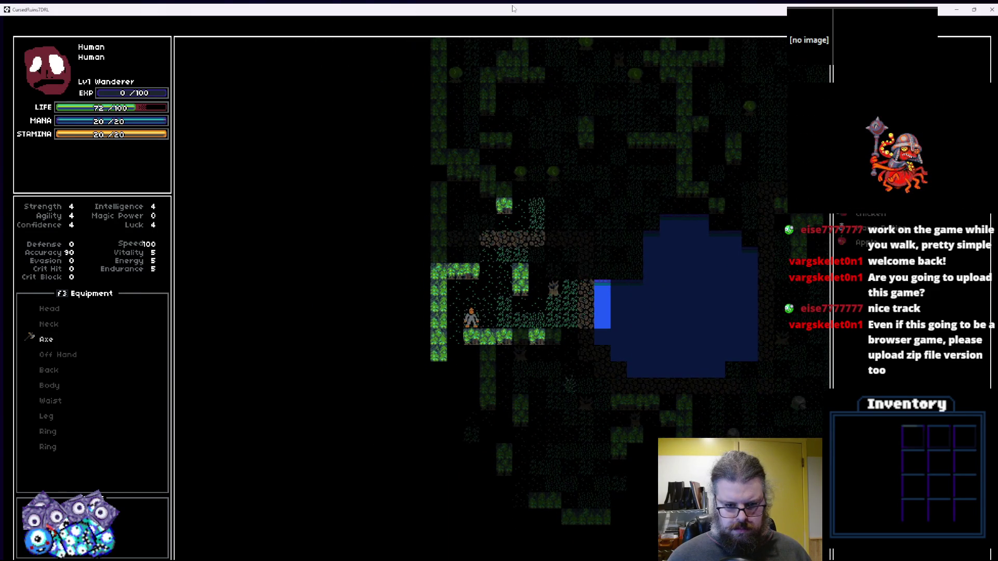
Walk right beside the lake, then south away from it along the bushes.
key(KP_6)
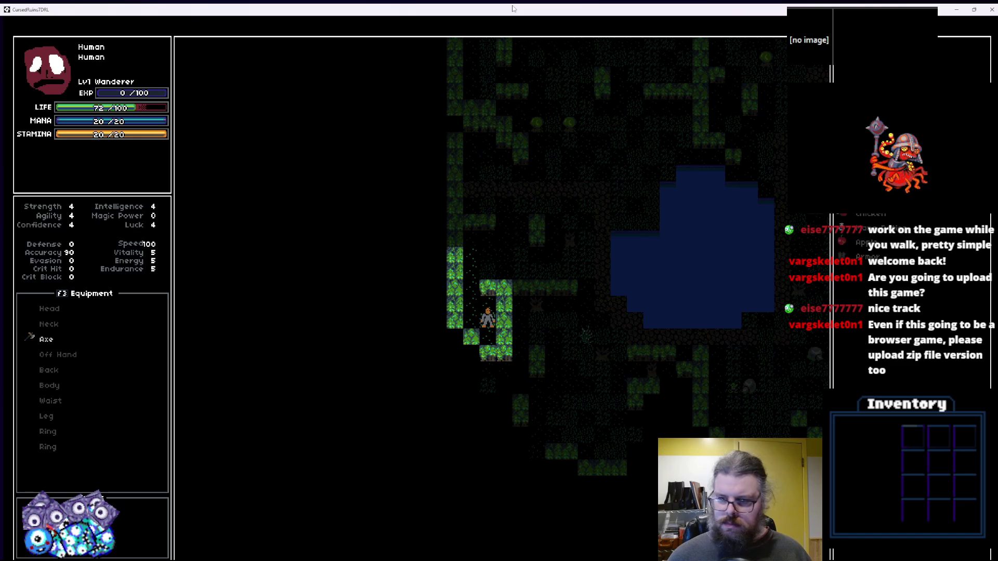
key(KP_8)
key(KP_8)
key(KP_6)
key(KP_6)
key(KP_3)
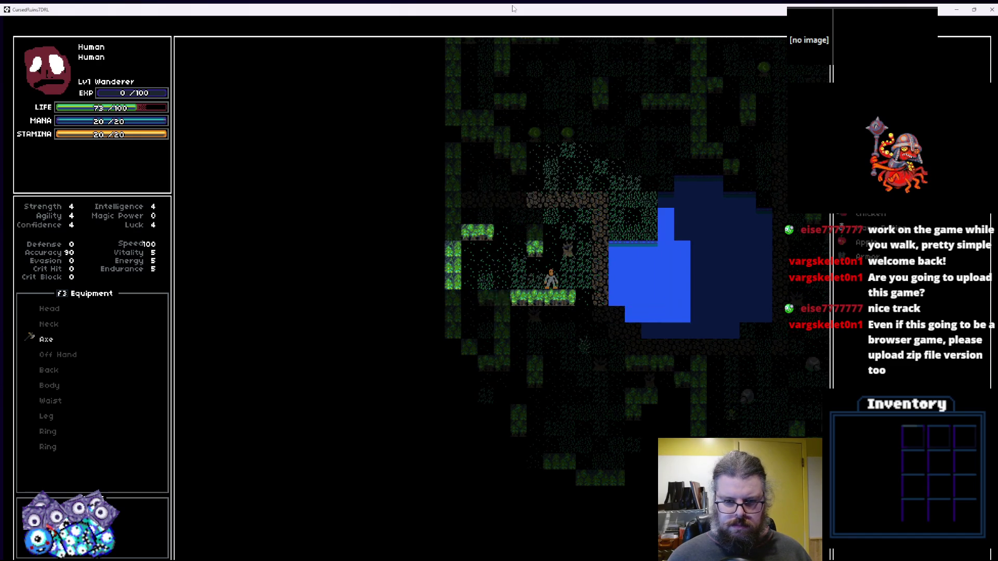
key(KP_6)
key(KP_6)
key(KP_3)
key(KP_2)
key(KP_3)
key(KP_2)
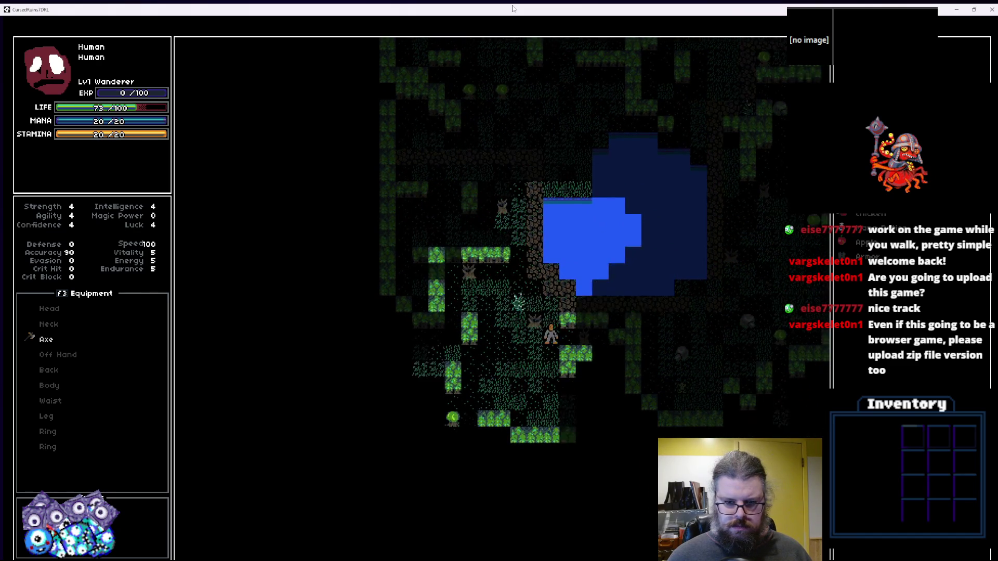
key(KP_2)
key(KP_3)
key(KP_2)
key(KP_2)
key(KP_6)
key(KP_6)
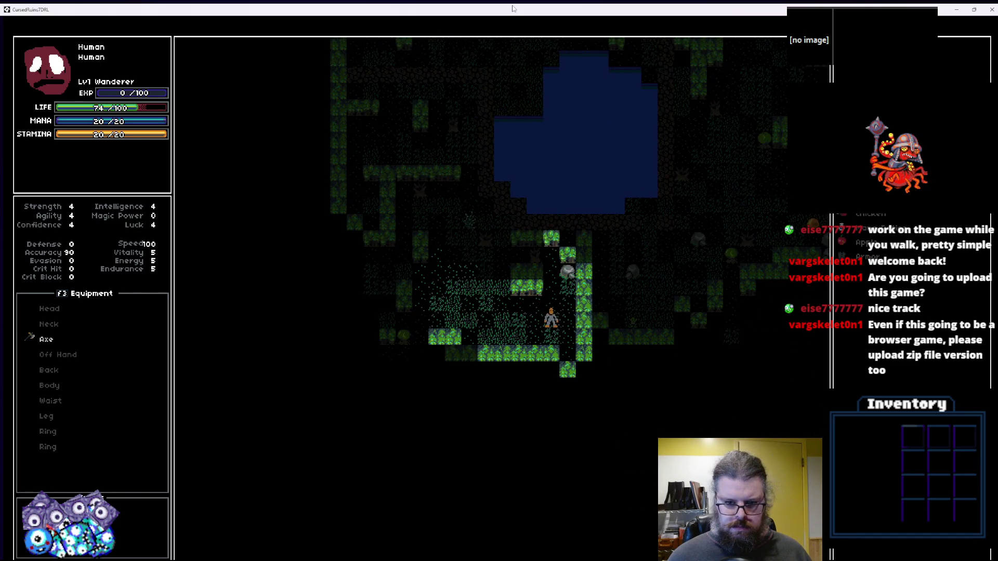
Walk up to the lake's south shore and east along it.
key(KP_9)
key(KP_8)
key(KP_8)
key(KP_9)
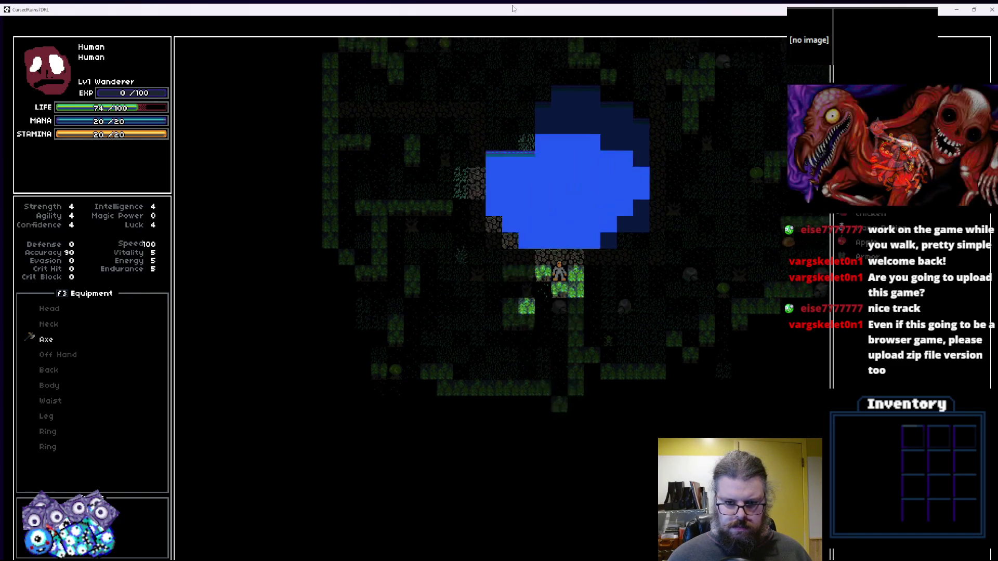
key(KP_8)
key(KP_6)
key(KP_6)
key(KP_6)
key(KP_9)
key(KP_6)
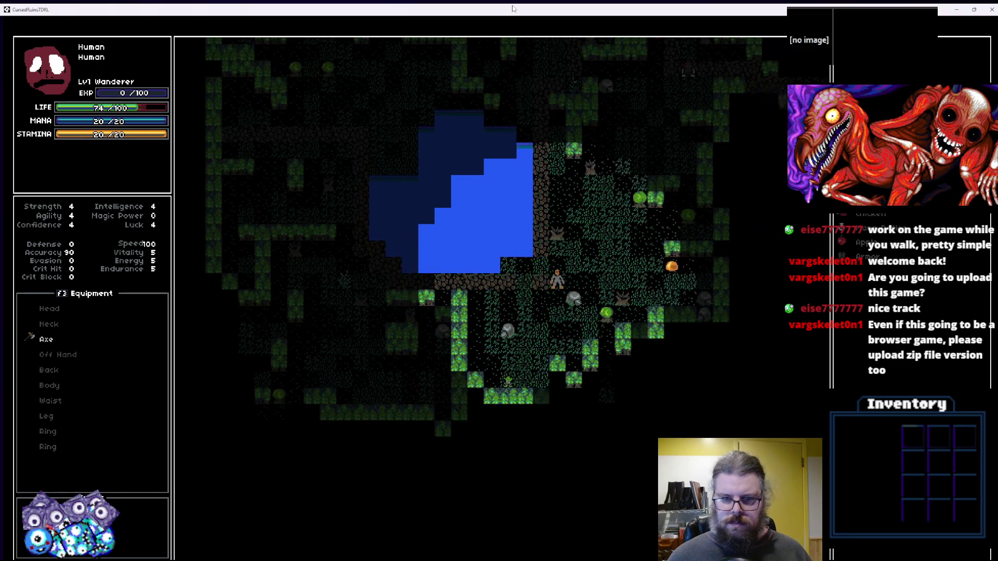
key(KP_6)
key(KP_6)
Walk north past the lake into a forest clearing.
key(KP_9)
key(KP_8)
key(KP_9)
key(KP_8)
key(KP_8)
key(KP_9)
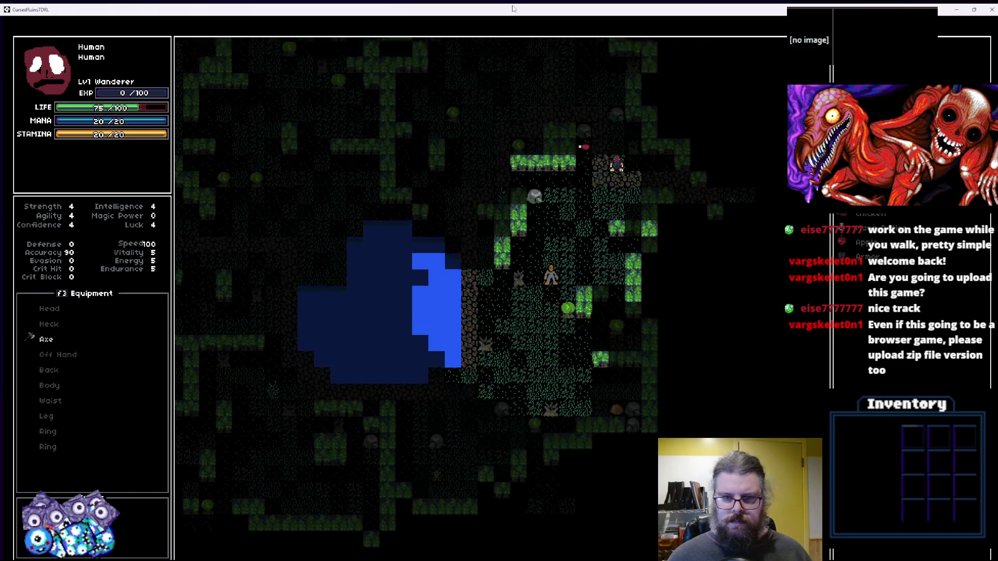
key(KP_8)
key(KP_9)
key(KP_8)
key(KP_8)
key(KP_8)
key(KP_8)
key(KP_8)
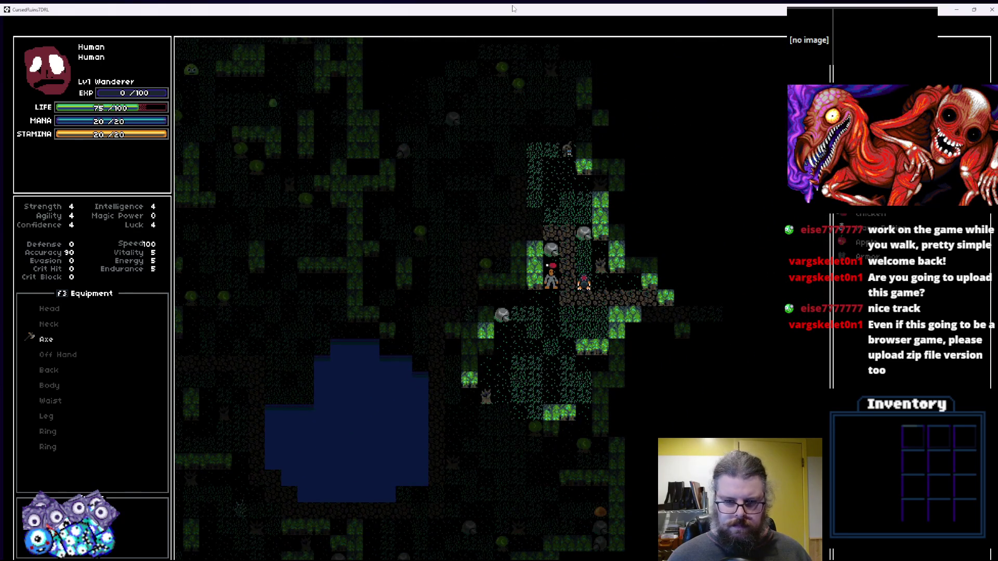
key(KP_8)
key(KP_8)
key(KP_8)
key(KP_8)
key(KP_8)
key(KP_8)
key(KP_8)
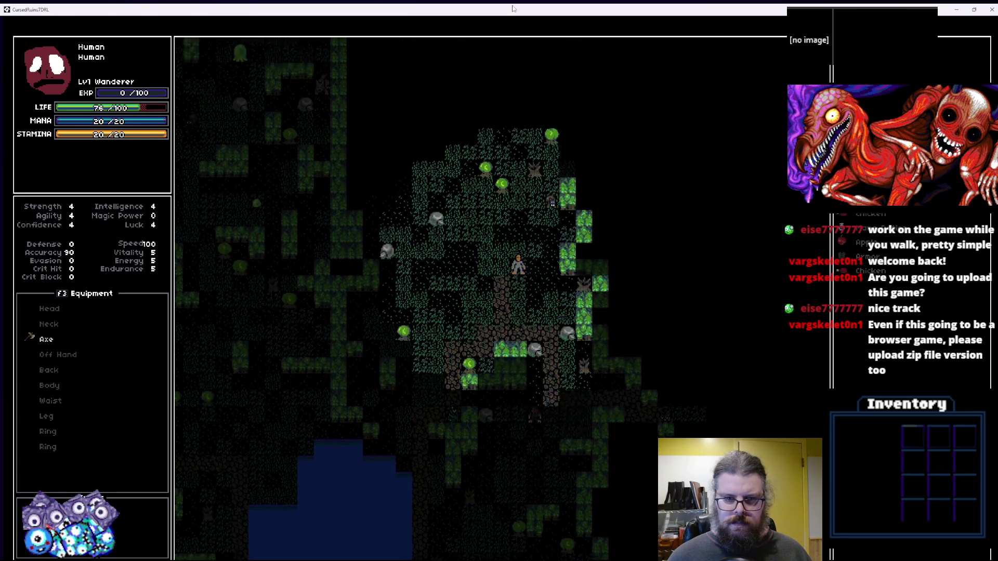
key(KP_8)
key(KP_8)
key(KP_8)
key(KP_8)
key(KP_8)
key(KP_8)
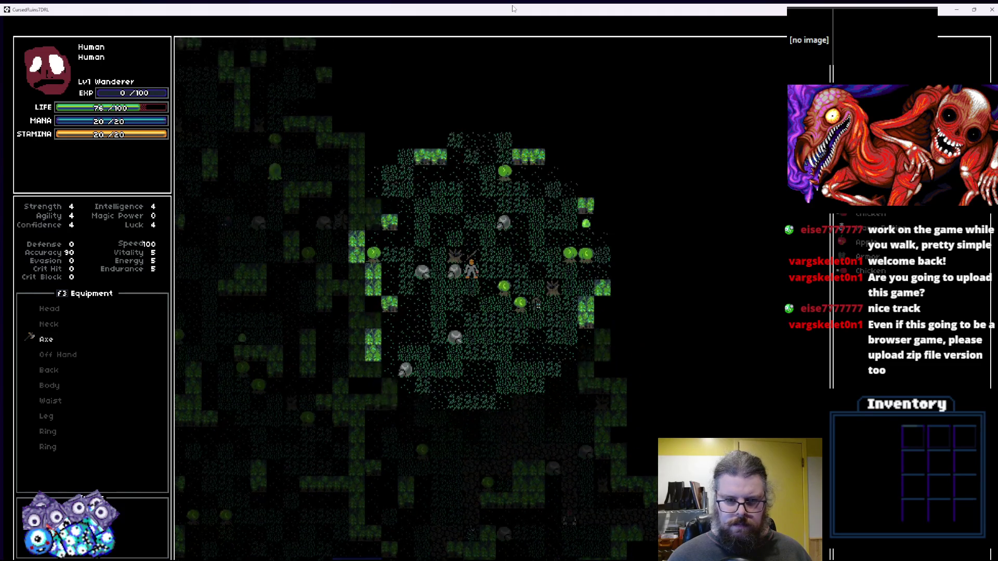
key(KP_8)
key(KP_8)
key(KP_8)
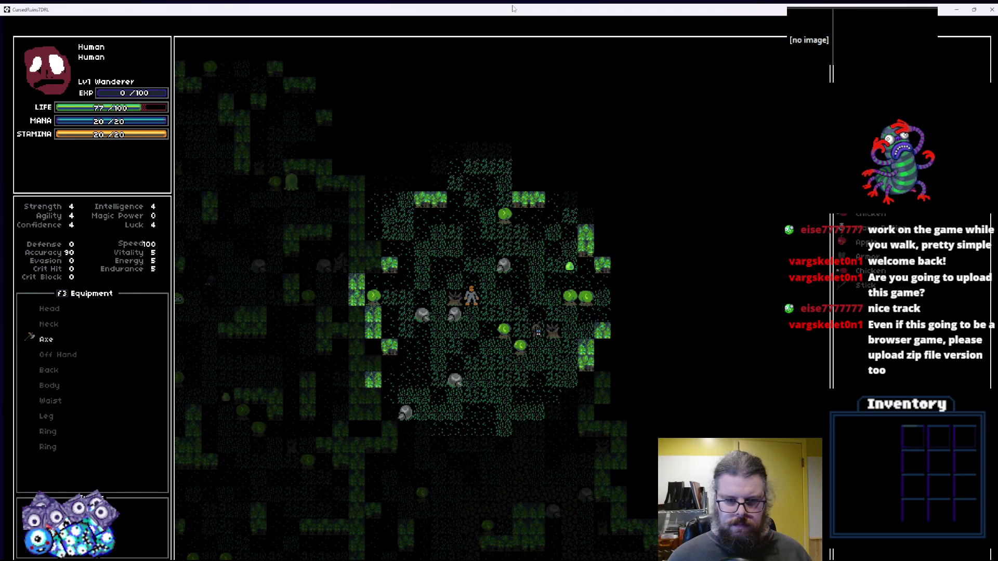
key(KP_8)
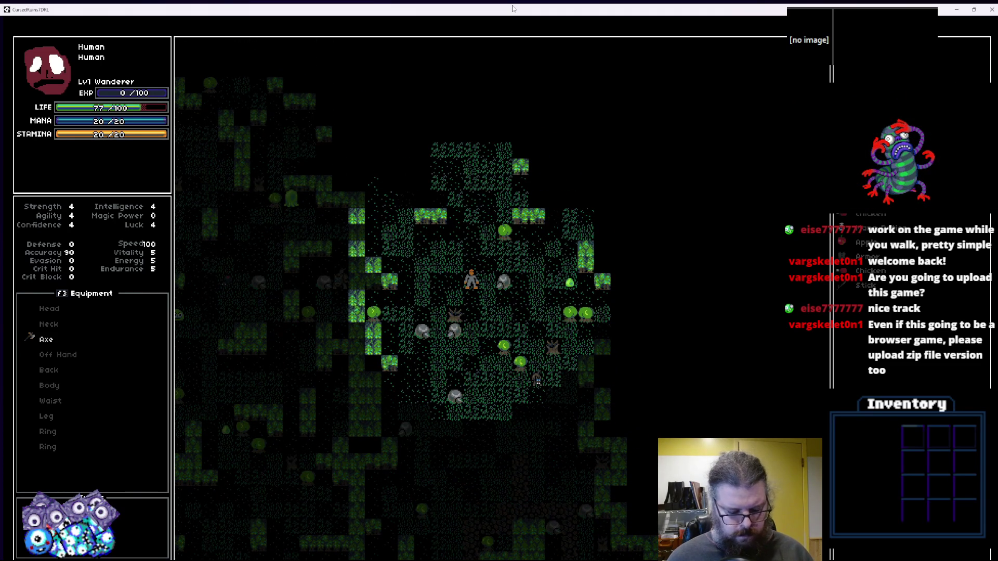
Equip the Armor in the body slot, raising Defense to 3.
key(a)
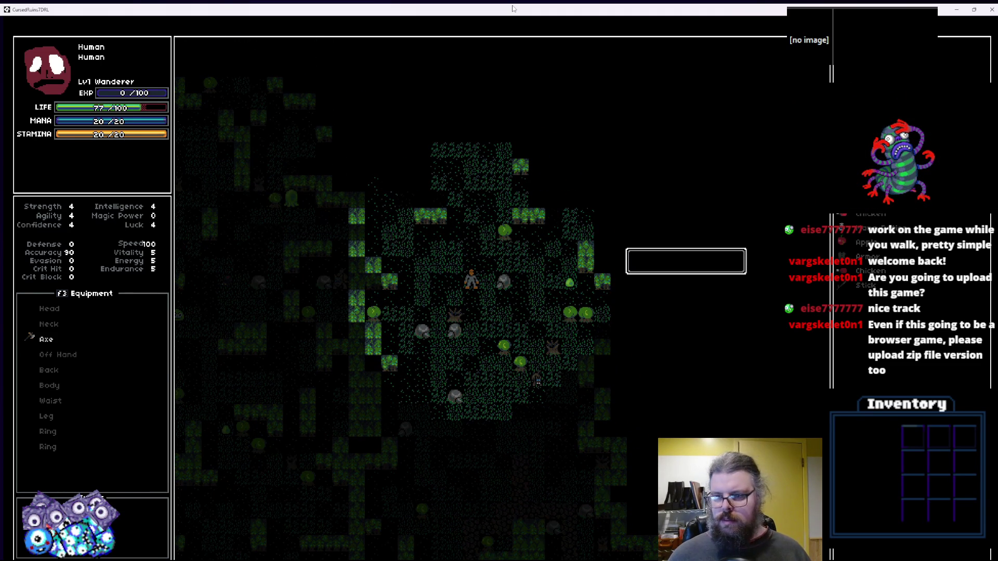
key(Escape)
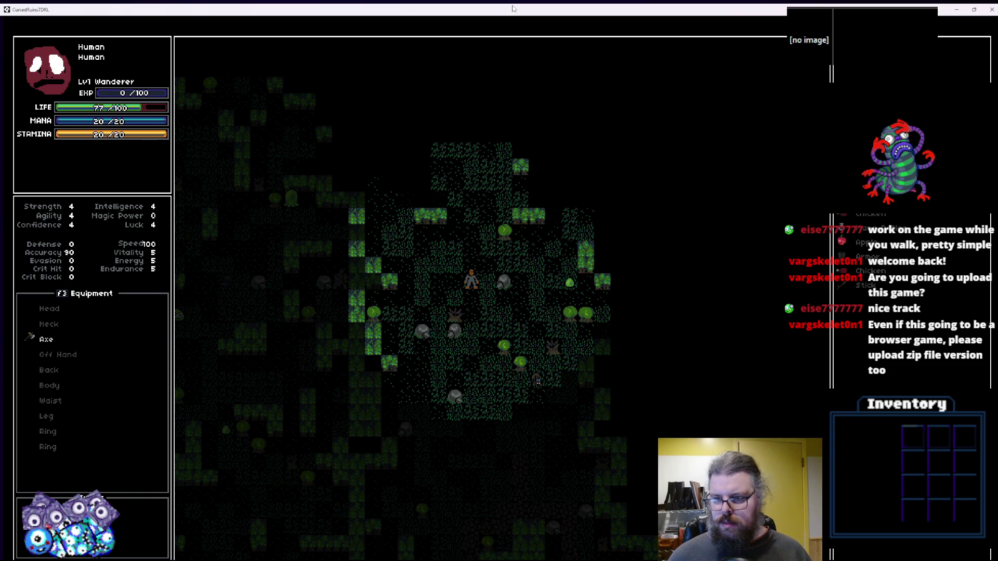
key(b)
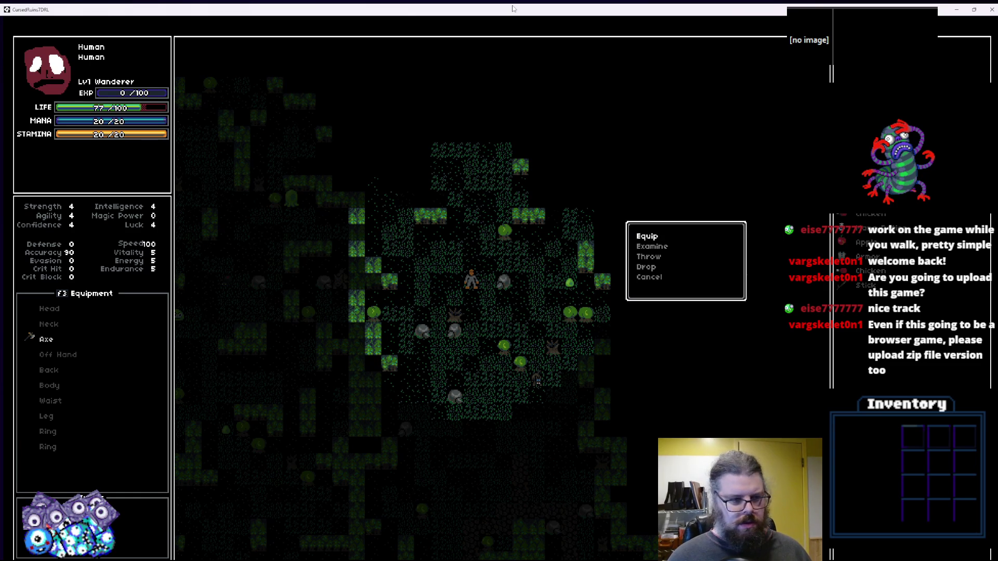
key(Return)
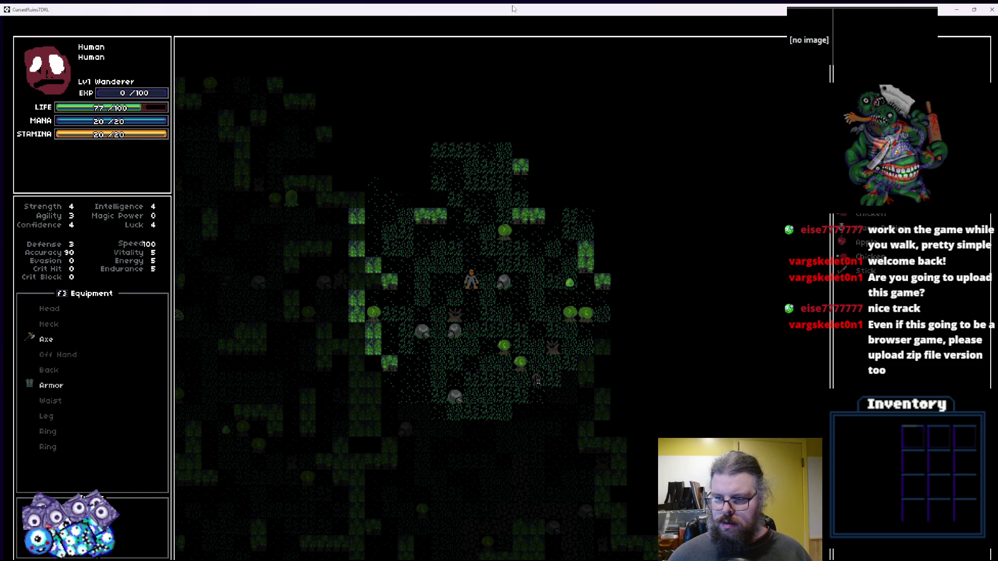
Choose Drop on an inventory item to reproduce the crash.
key(Down)
key(Return)
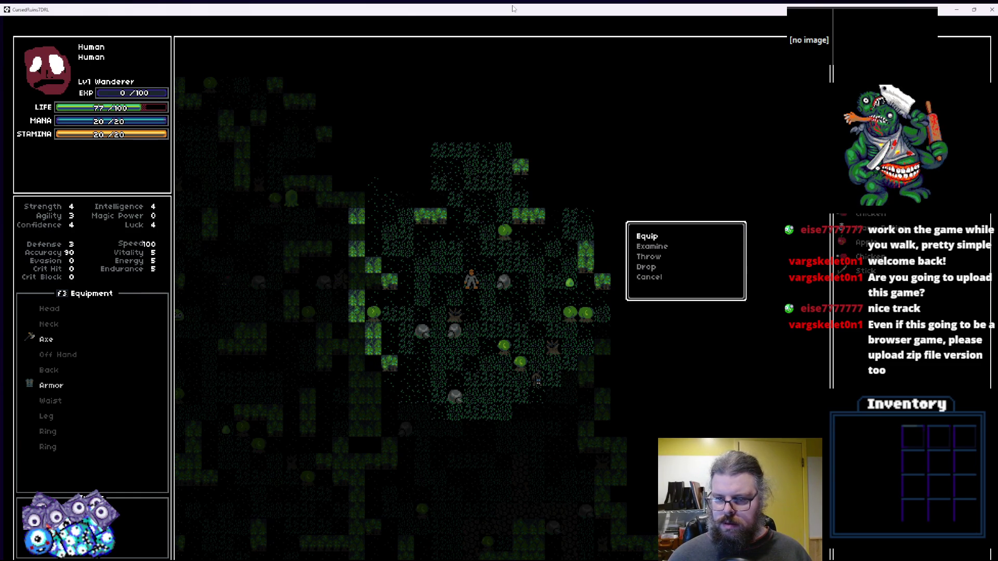
key(Down)
key(Return)
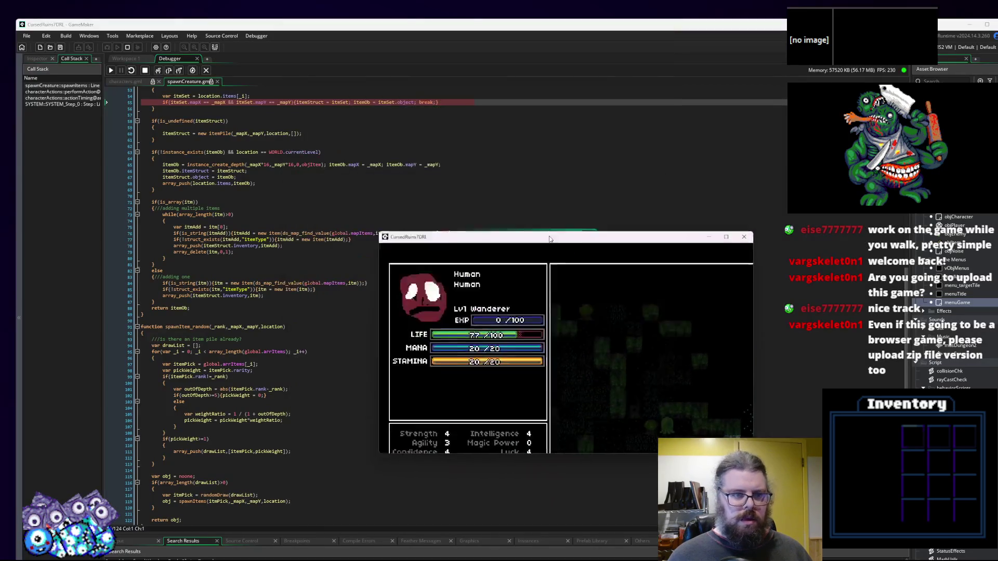
Move the Code Error dialog aside and place the caret on failing line 55.
click(193, 346)
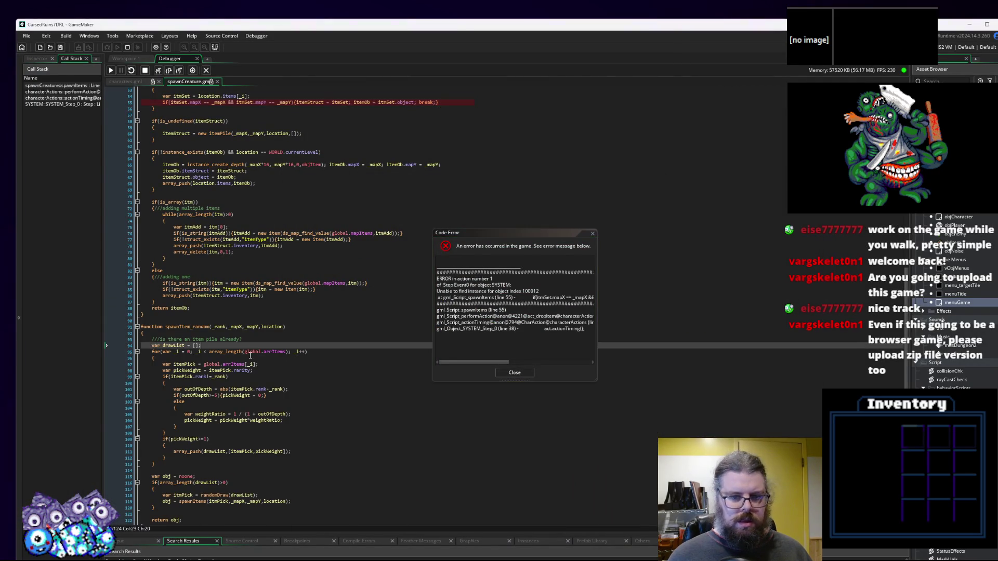
scroll(234, 351, up, 8)
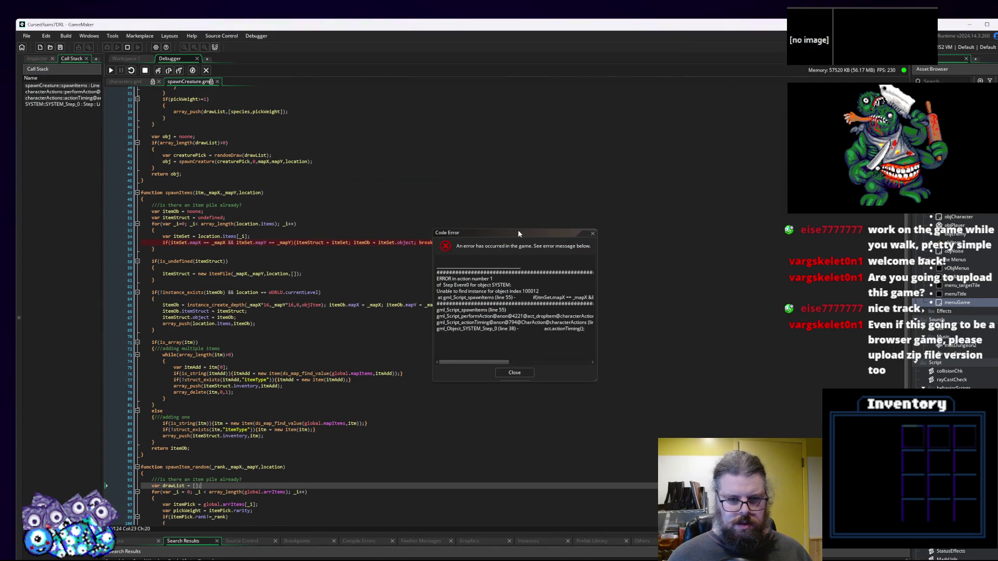
drag(518, 234, 622, 210)
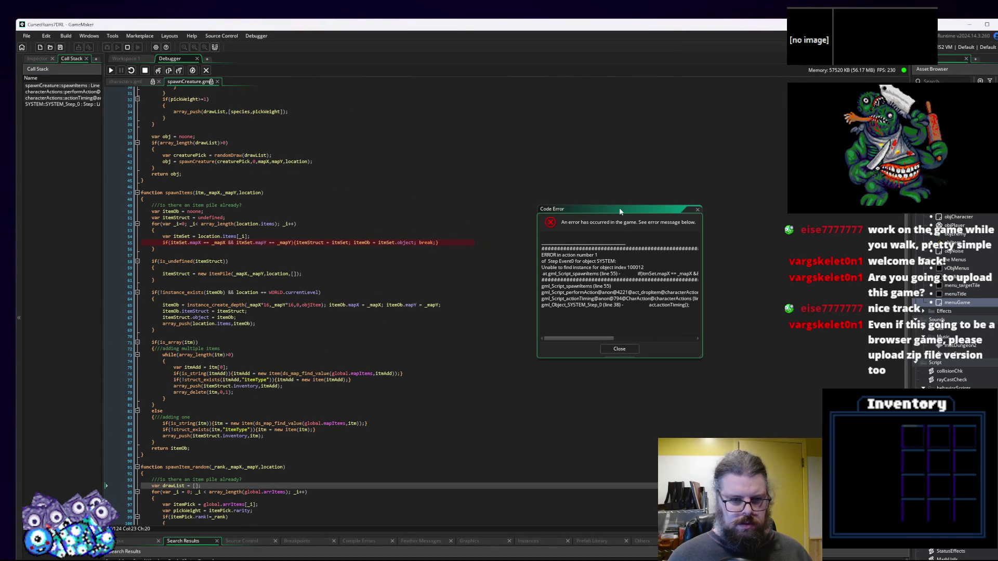
click(396, 242)
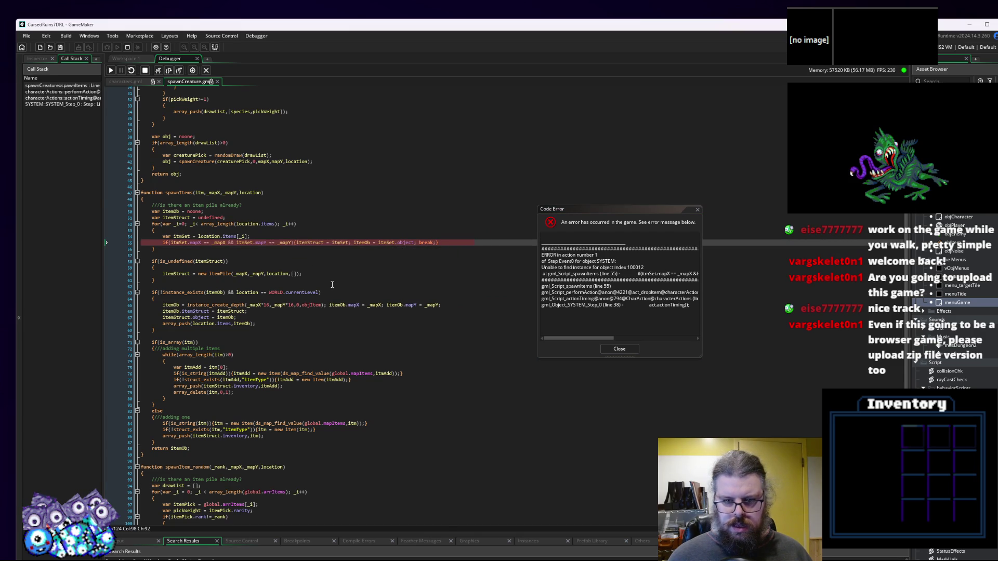
Inspect the values of itemOb and itmSet on line 55 and enlarge the Search Results panel.
mouse_move(409, 242)
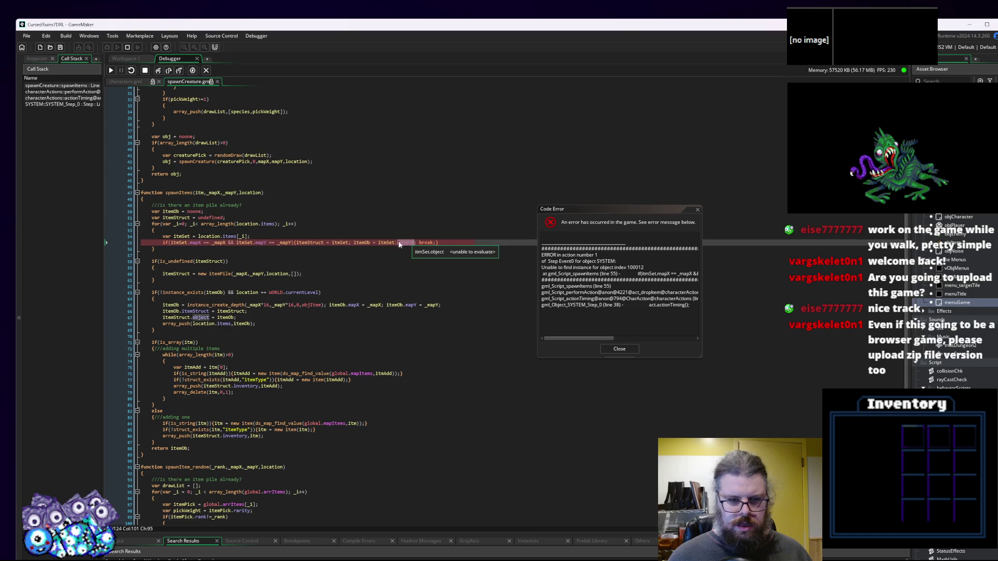
click(359, 242)
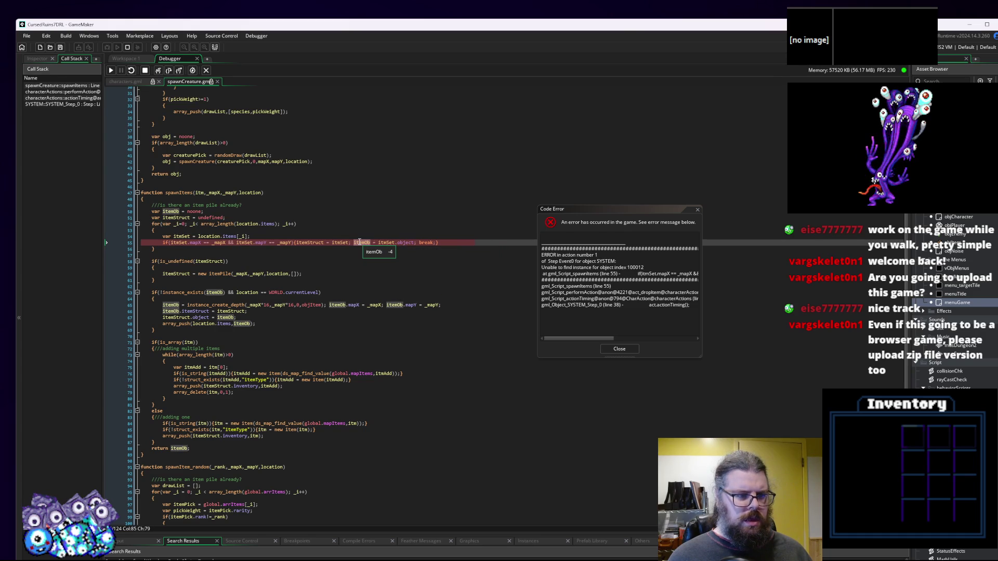
click(362, 263)
click(391, 242)
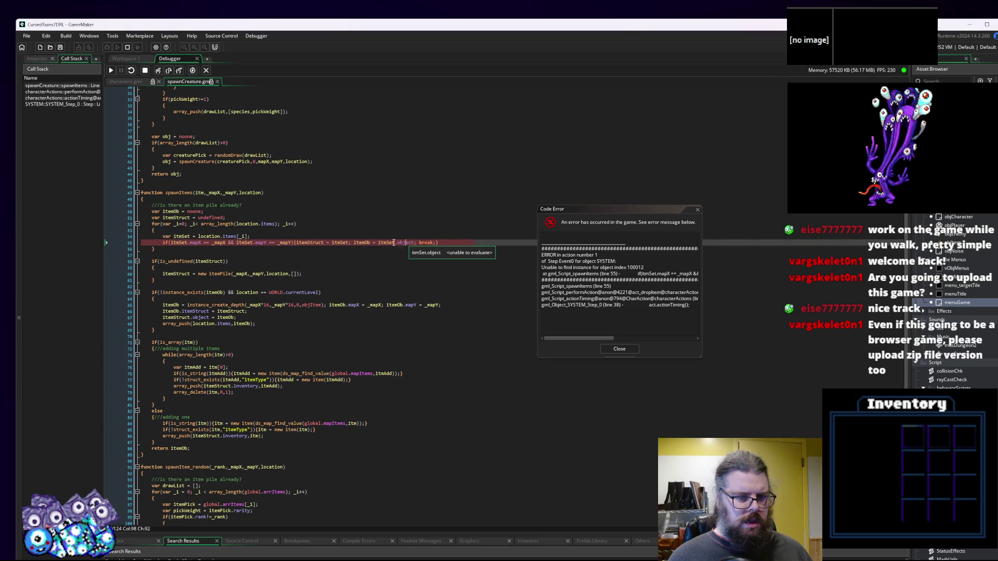
click(388, 243)
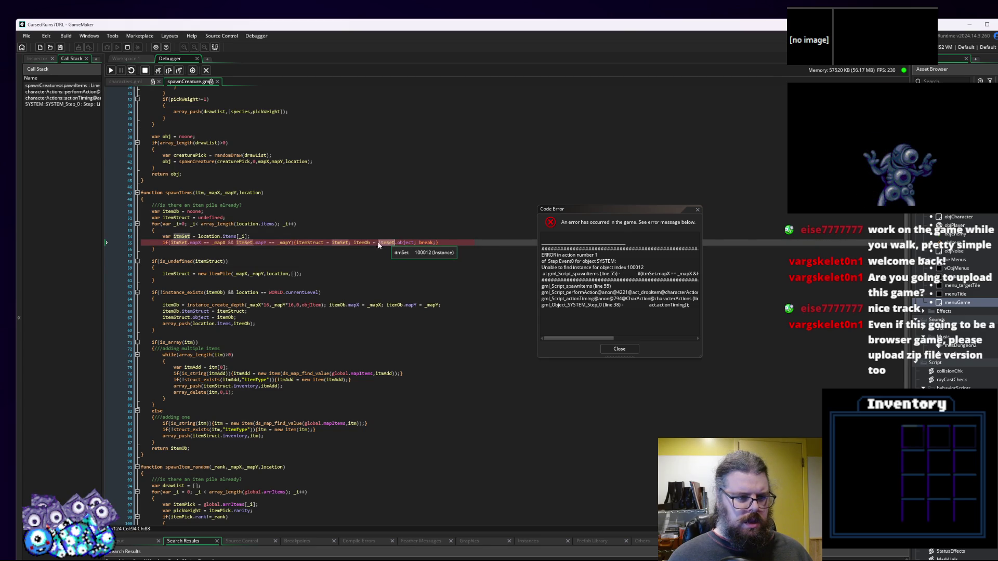
drag(163, 536, 170, 478)
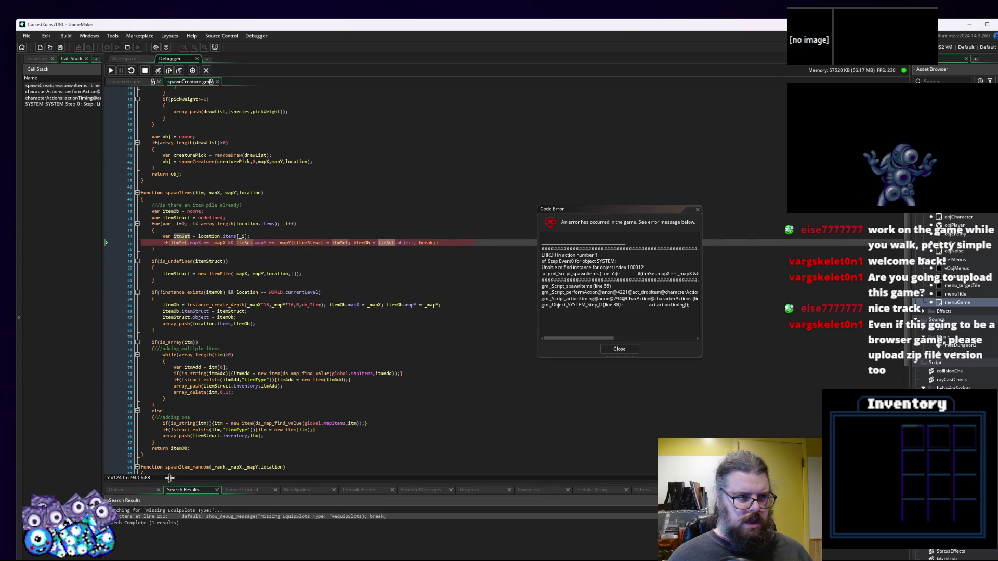
Open the performAction caller from the Call Stack at the spawnItems call on line 198.
click(70, 92)
double_click(70, 92)
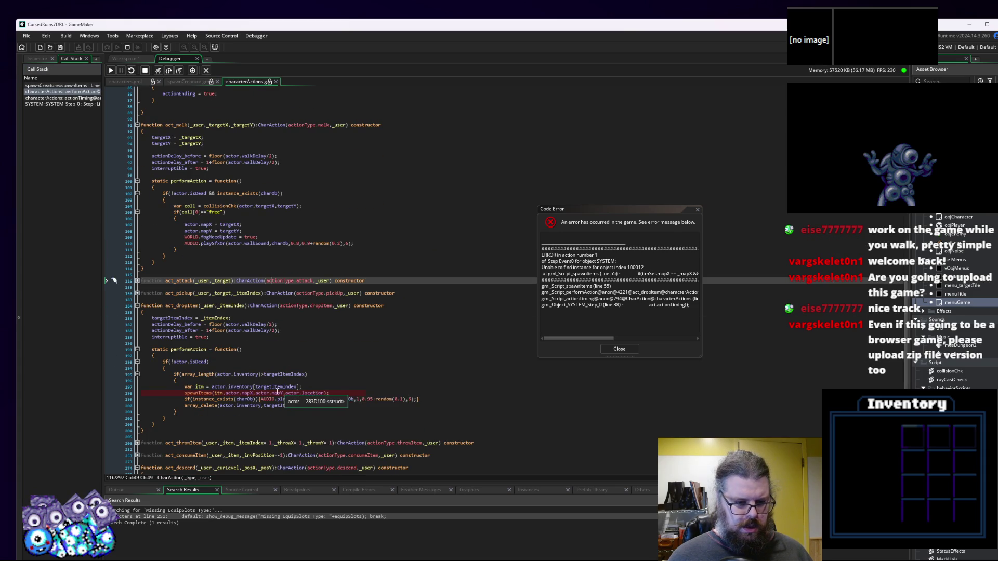
click(220, 394)
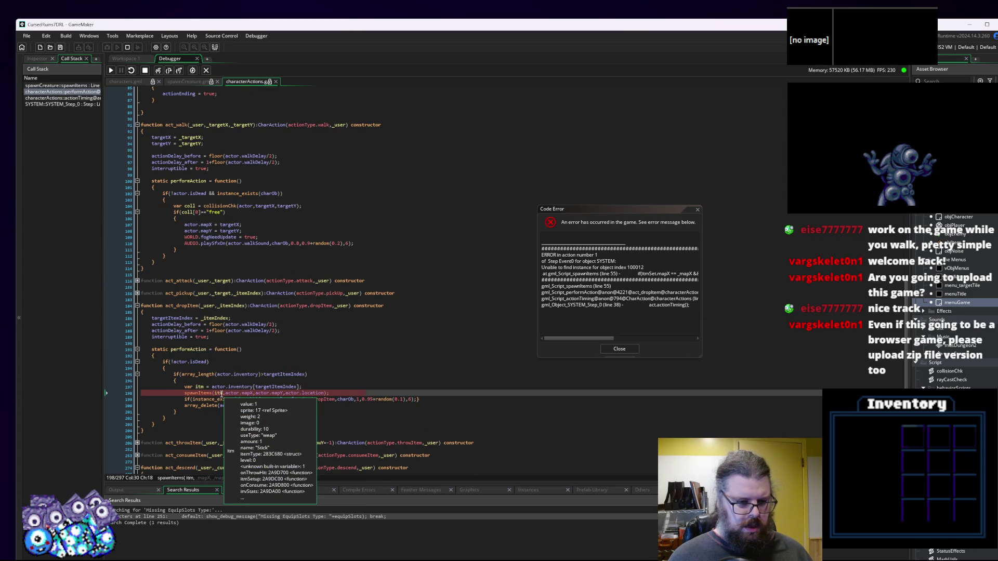
scroll(221, 394, down, 2)
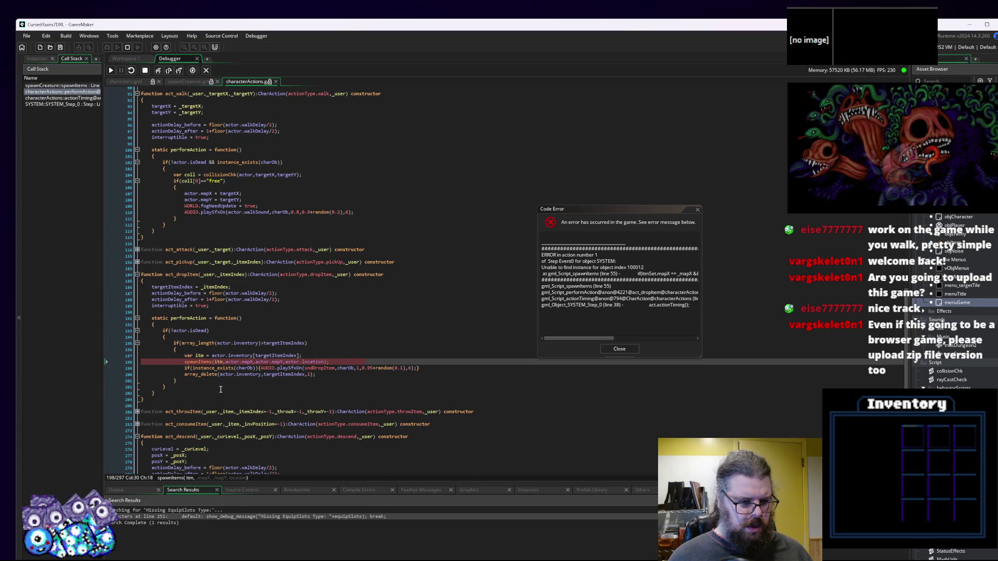
Inspect the act_dropItem lines fetching itm, then jump back to spawnItems.
mouse_move(231, 374)
scroll(232, 374, down, 2)
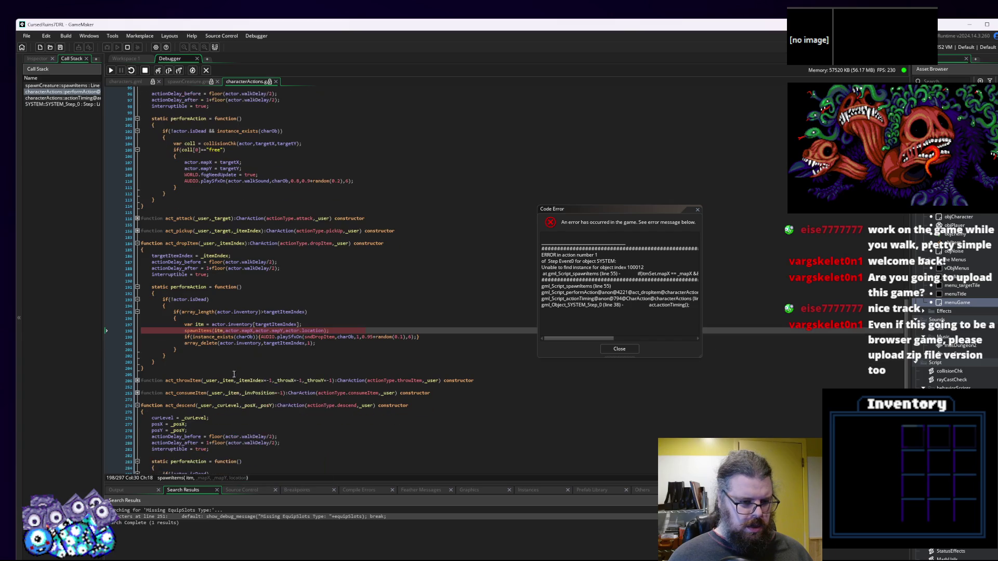
mouse_move(237, 324)
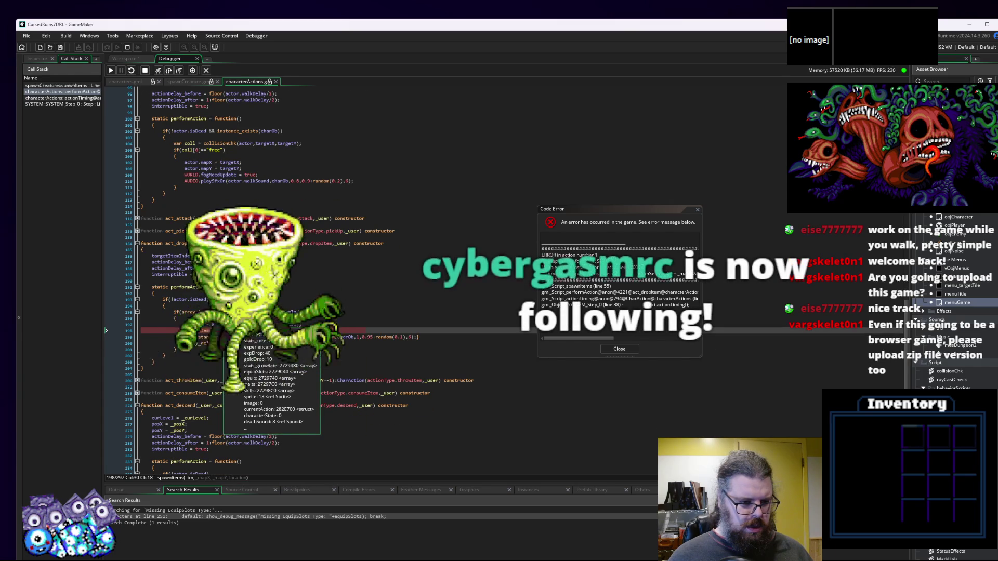
click(297, 325)
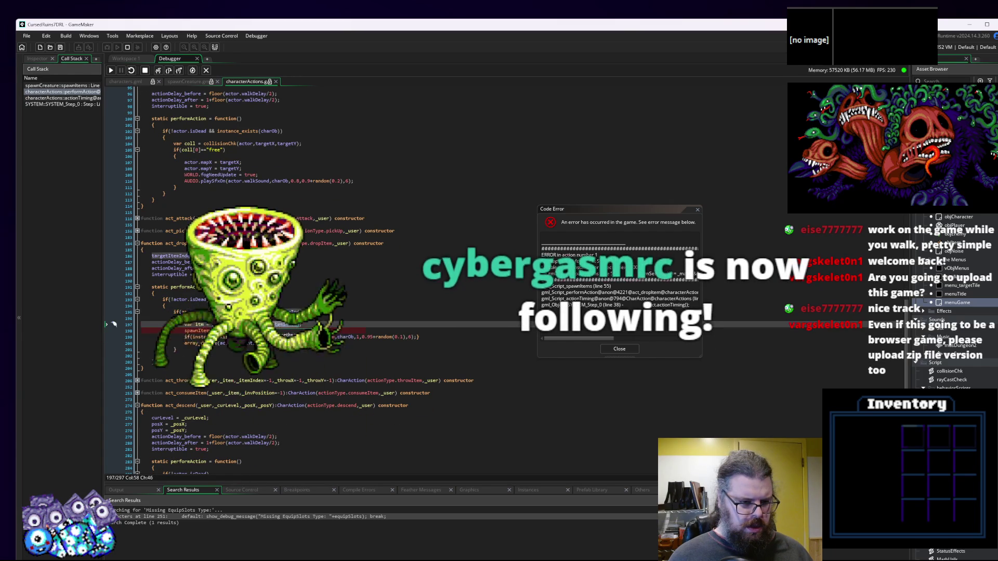
mouse_move(221, 331)
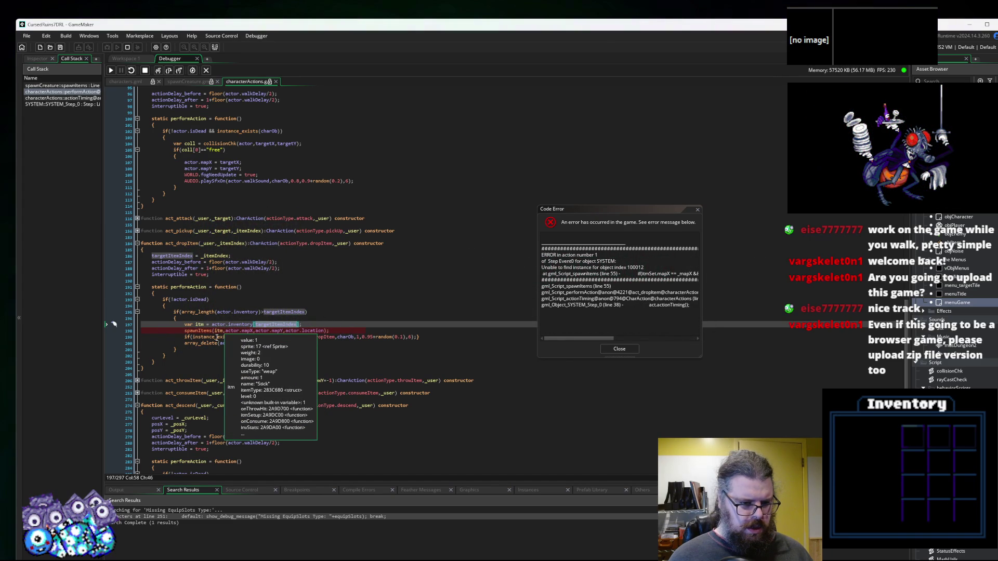
click(318, 354)
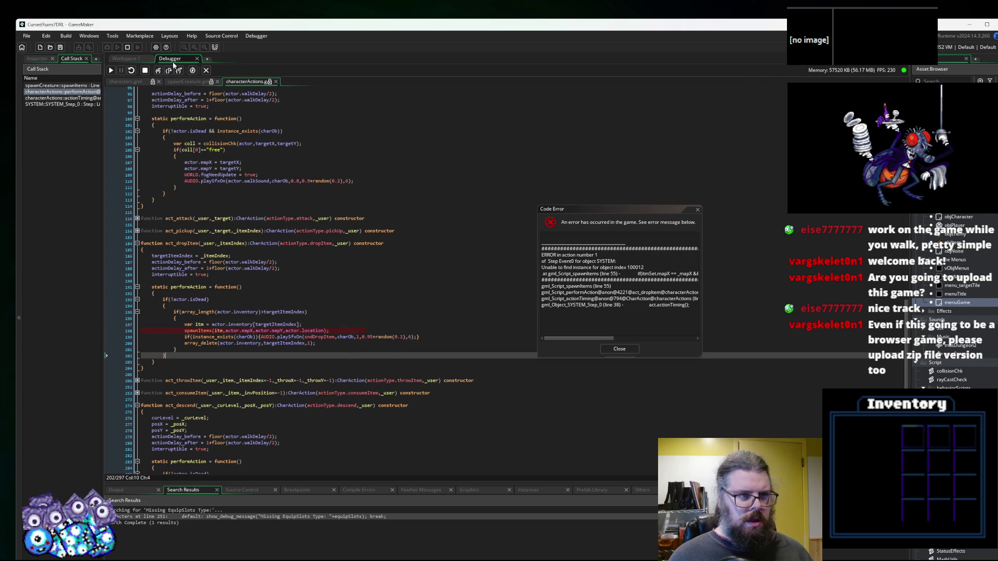
click(62, 85)
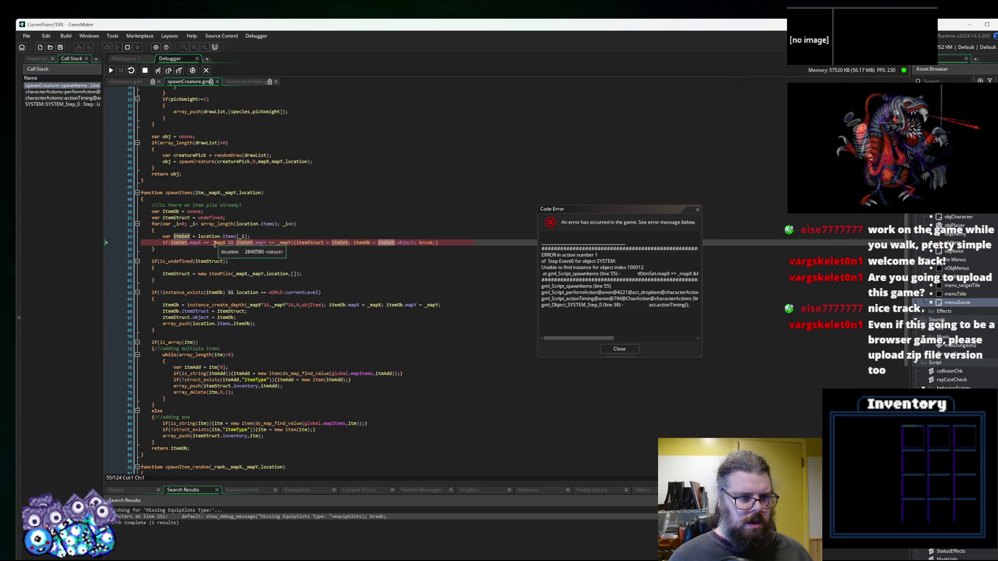
Go to the spawnItems header and highlight itemOb and itmSet uses on line 55.
click(199, 192)
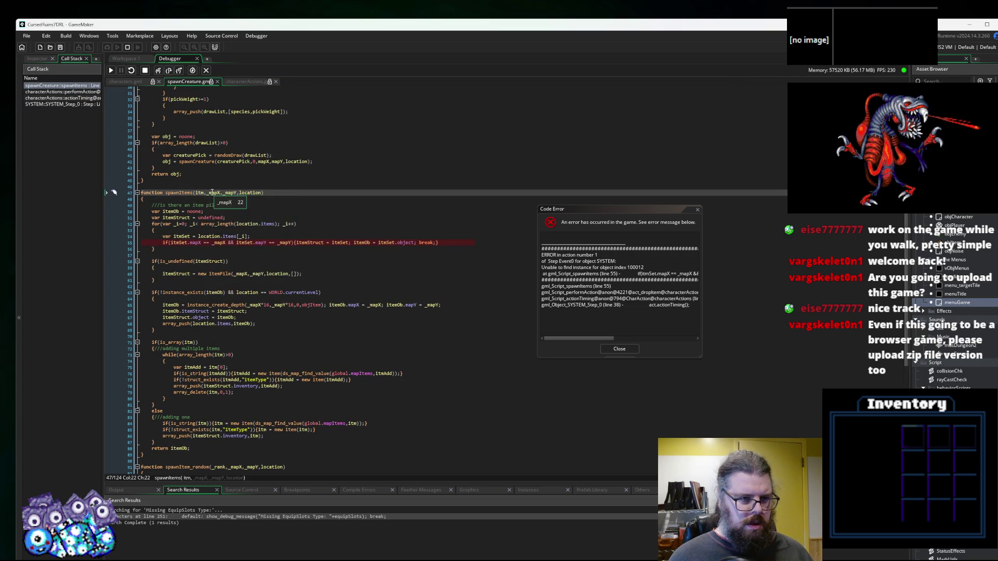
click(226, 266)
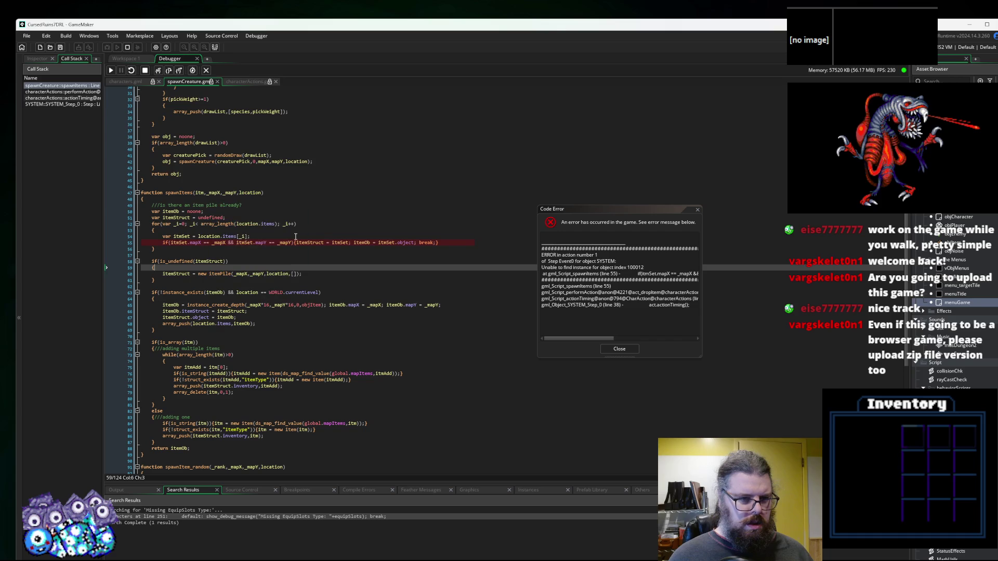
click(363, 243)
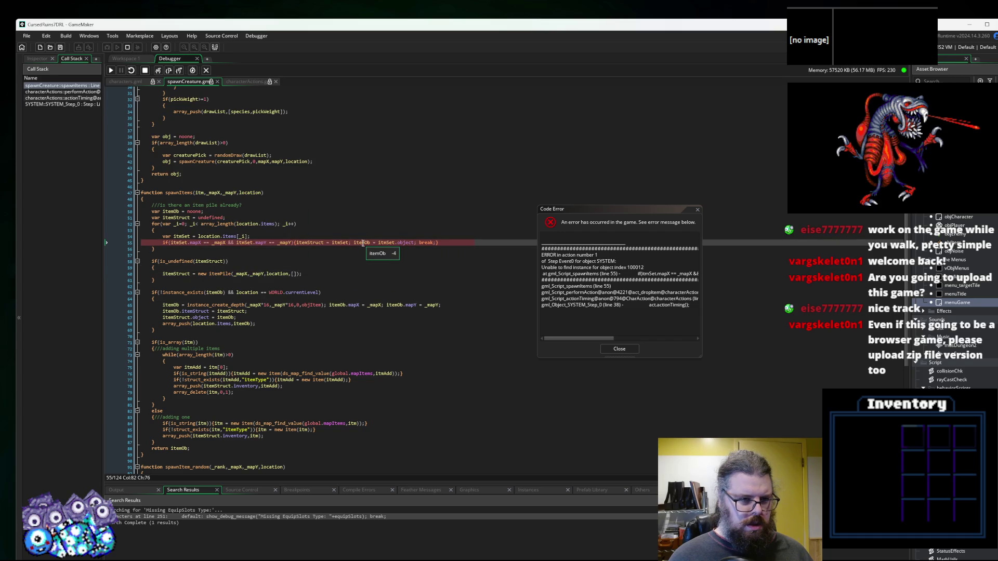
mouse_move(381, 243)
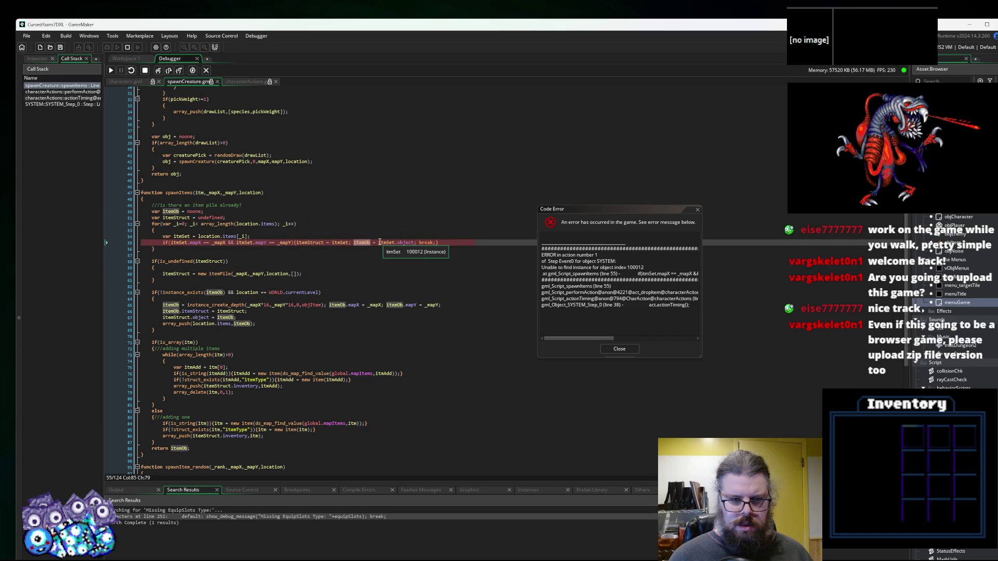
click(383, 242)
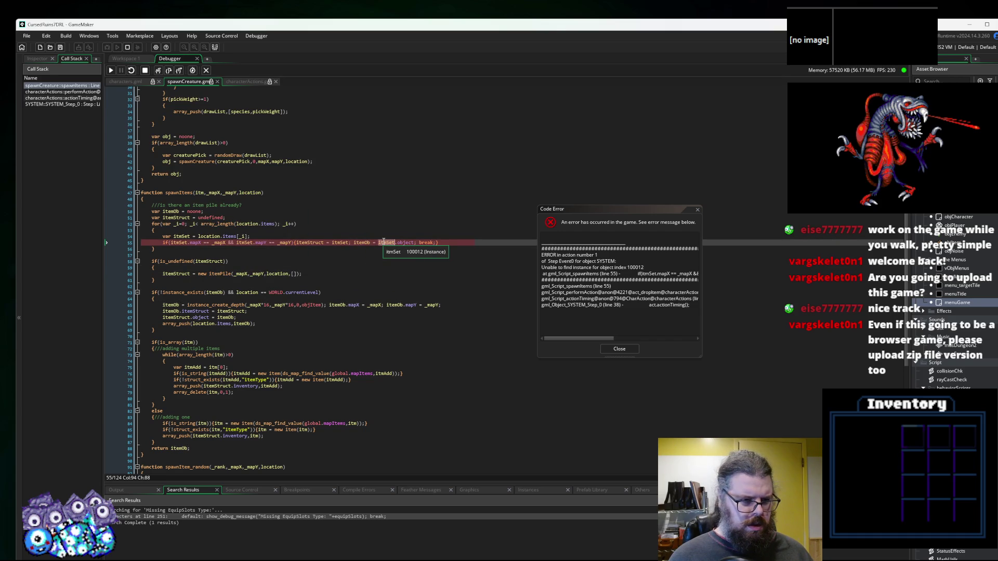
mouse_move(265, 242)
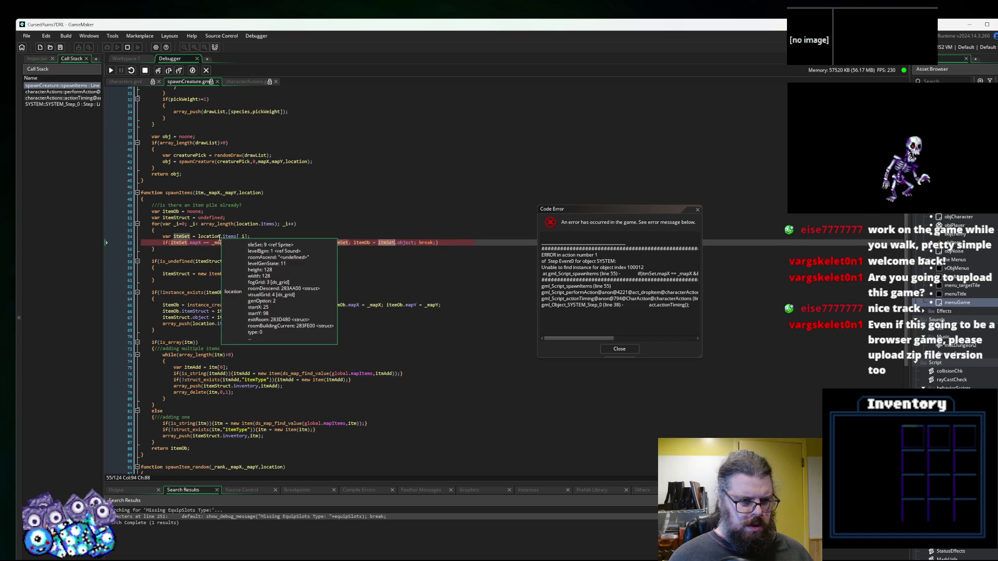
mouse_move(186, 237)
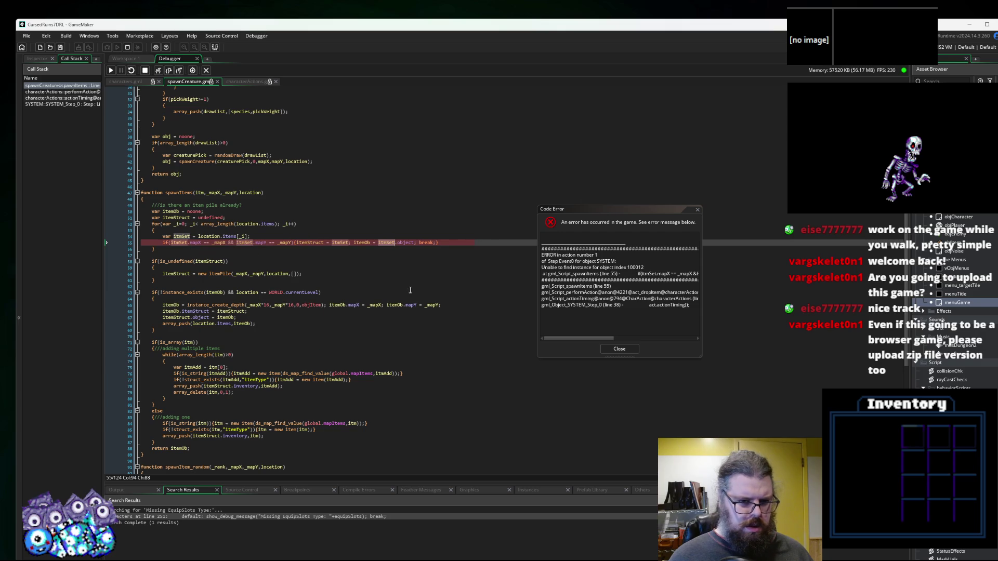
mouse_move(407, 243)
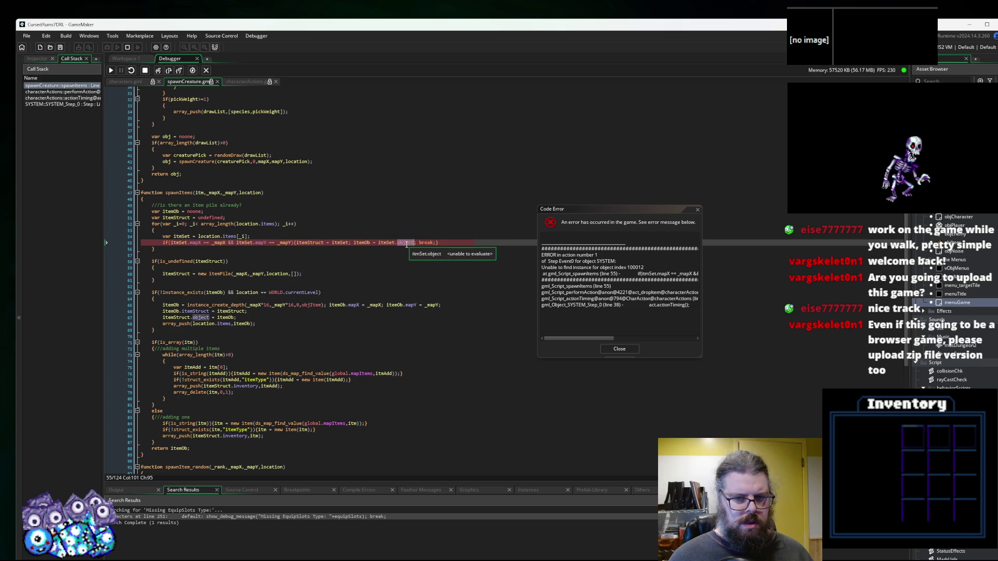
Widen the error message, select itmSet and items to see their uses, then close the error.
mouse_move(701, 359)
mouse_down()
mouse_move(783, 360)
mouse_move(885, 382)
mouse_up()
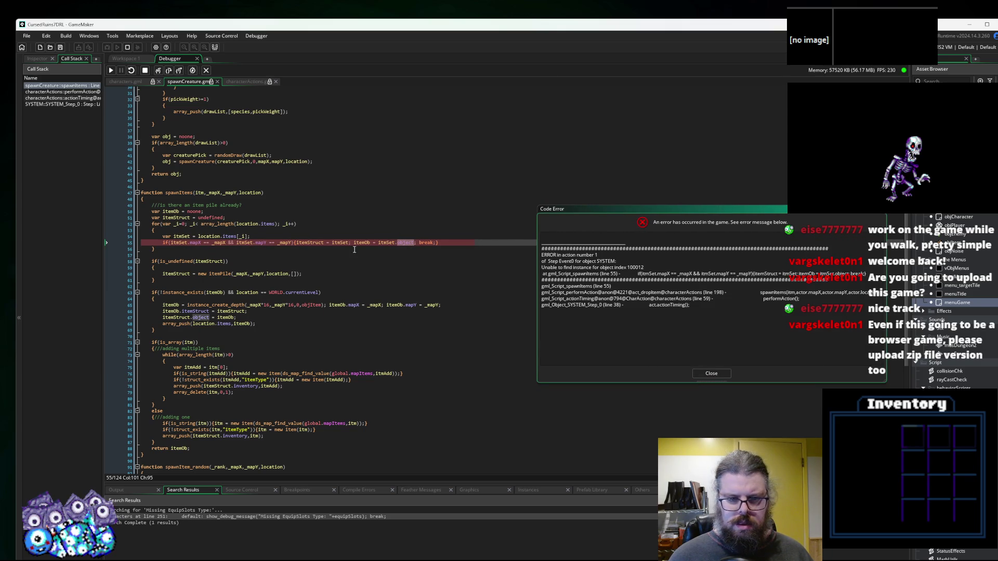
double_click(389, 241)
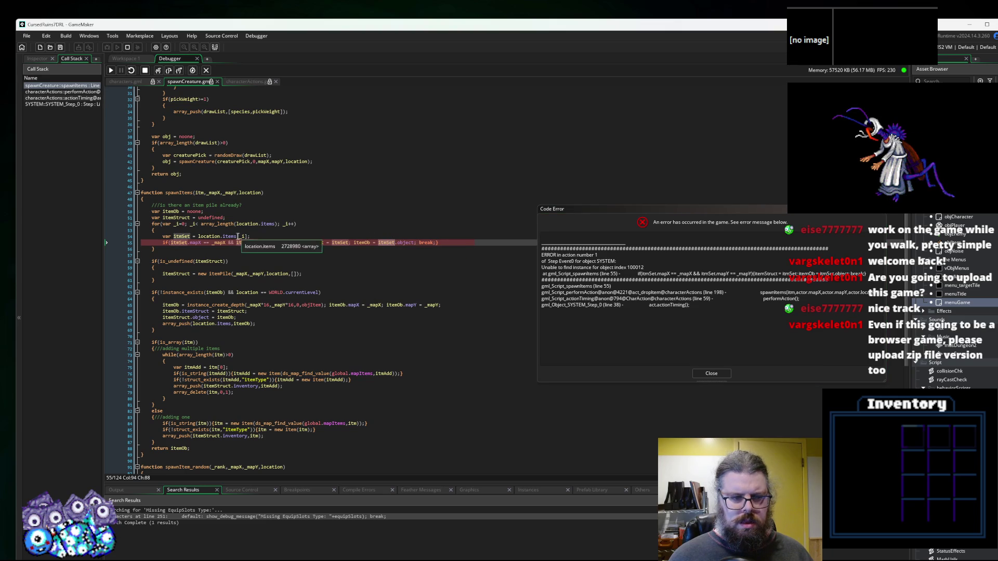
mouse_move(213, 234)
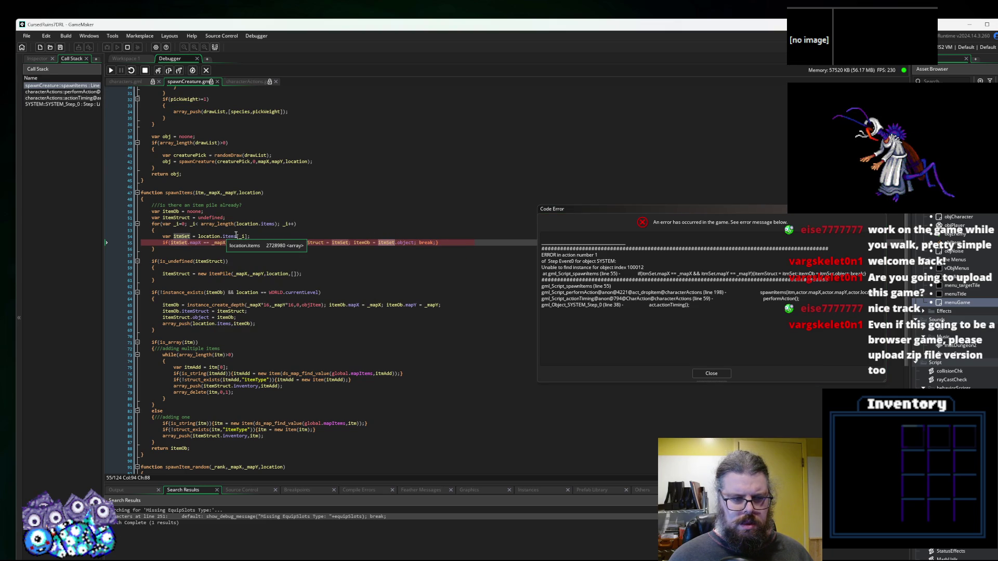
double_click(233, 238)
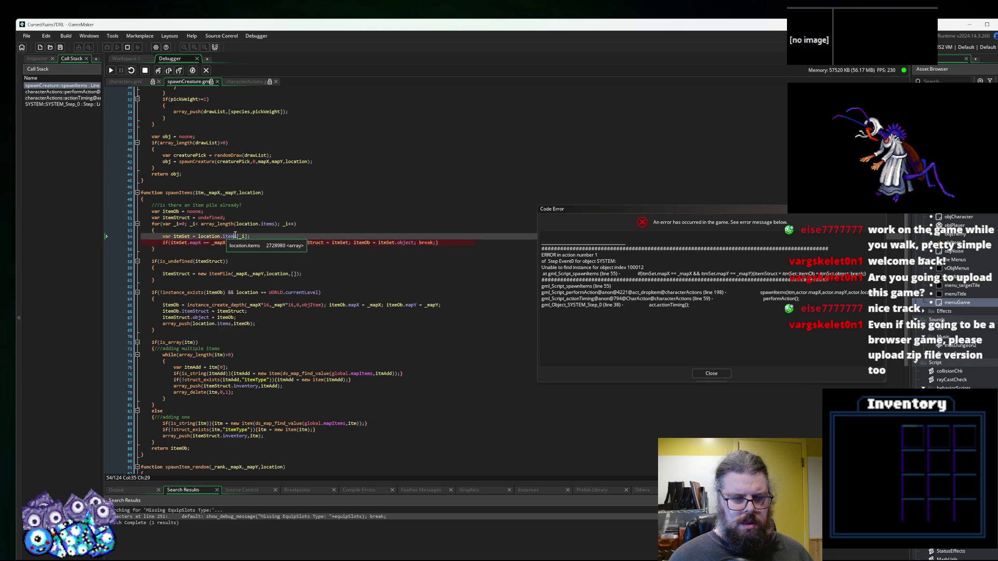
click(712, 374)
Inspect location and location.items in the line 52 loop, and make the bottom panel taller.
mouse_move(223, 241)
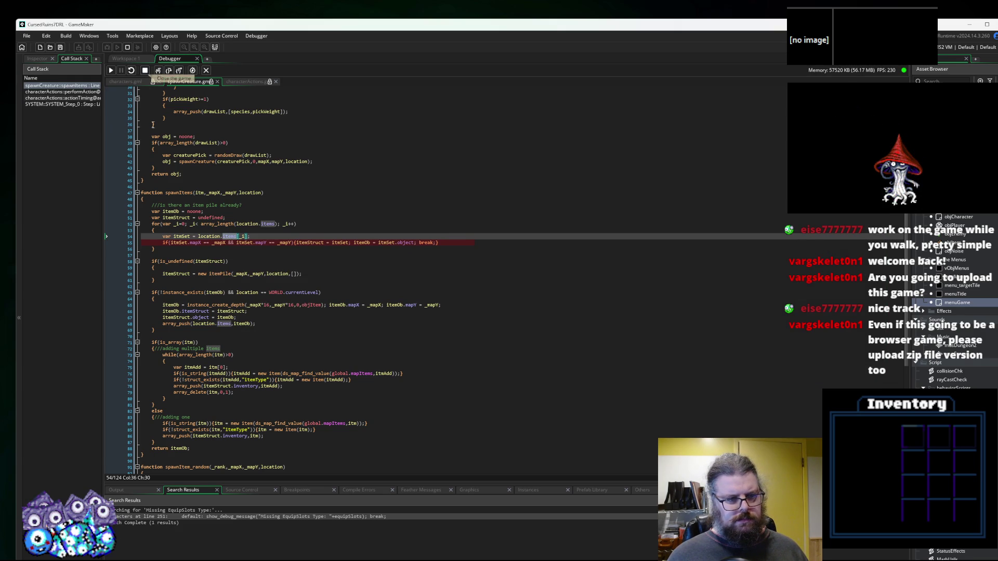
click(220, 237)
double_click(211, 236)
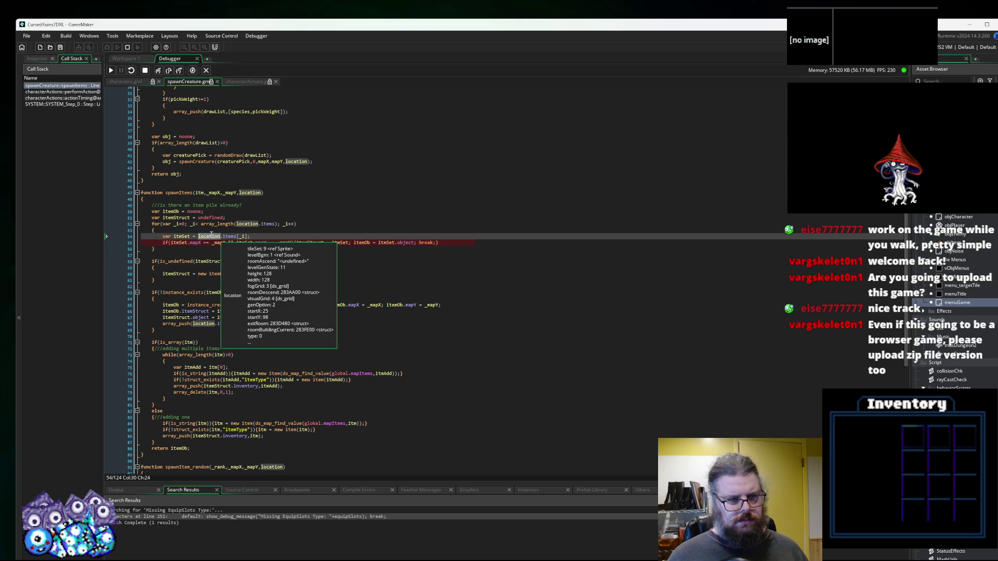
mouse_move(229, 237)
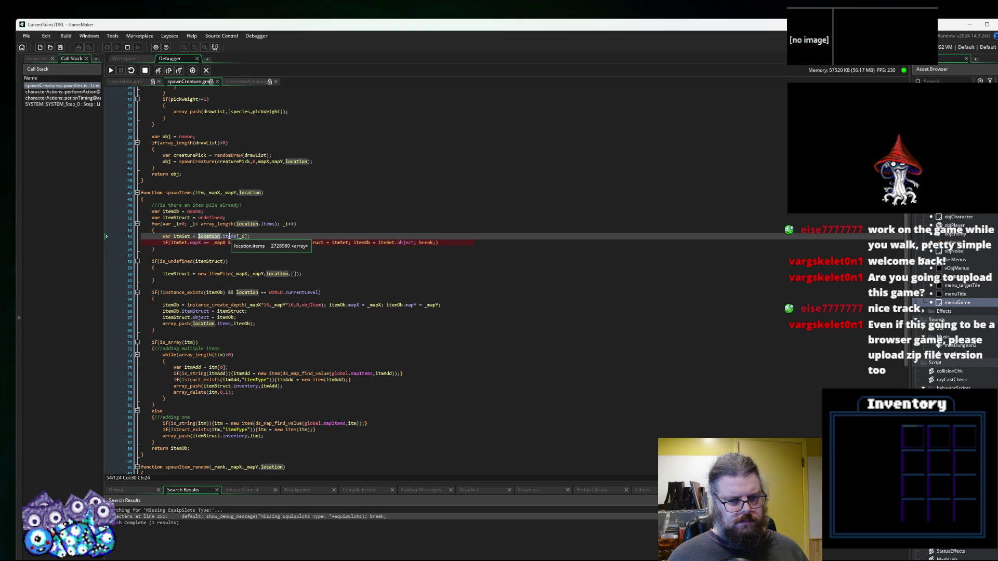
click(263, 223)
double_click(263, 223)
mouse_move(227, 235)
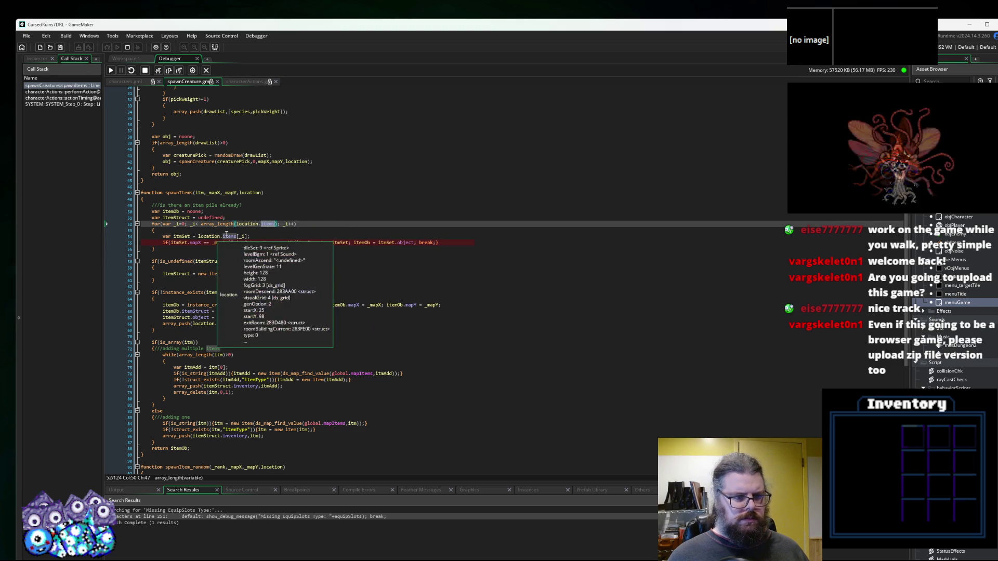
mouse_move(266, 221)
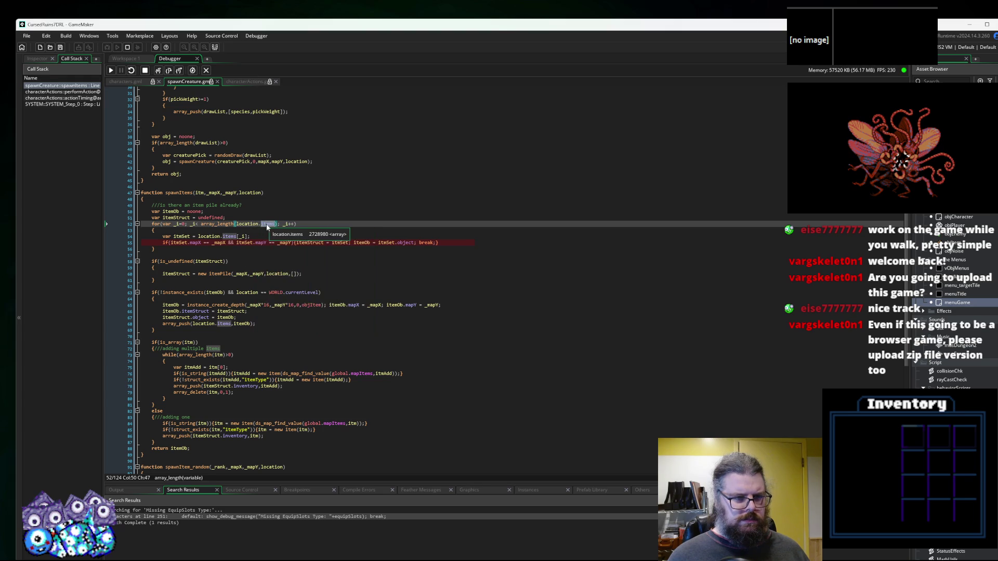
drag(317, 484, 392, 360)
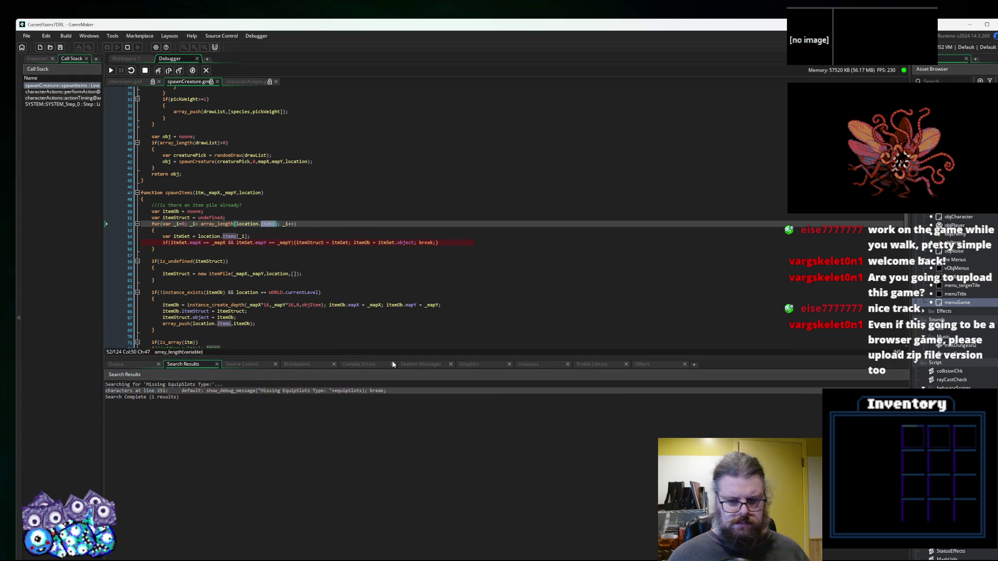
Enlarge the debugger panel, show Locals, and expand the location struct.
click(468, 365)
click(528, 364)
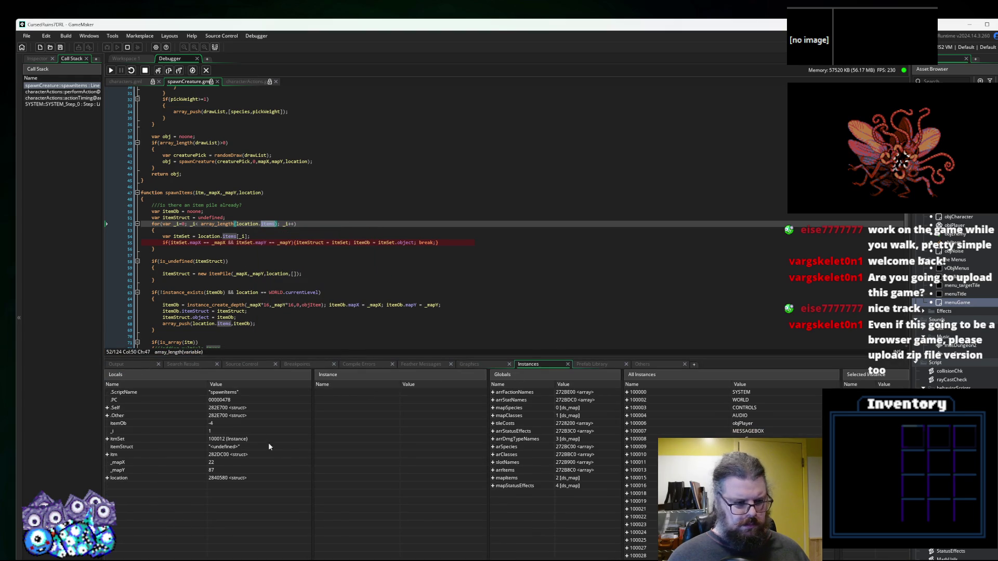
click(107, 478)
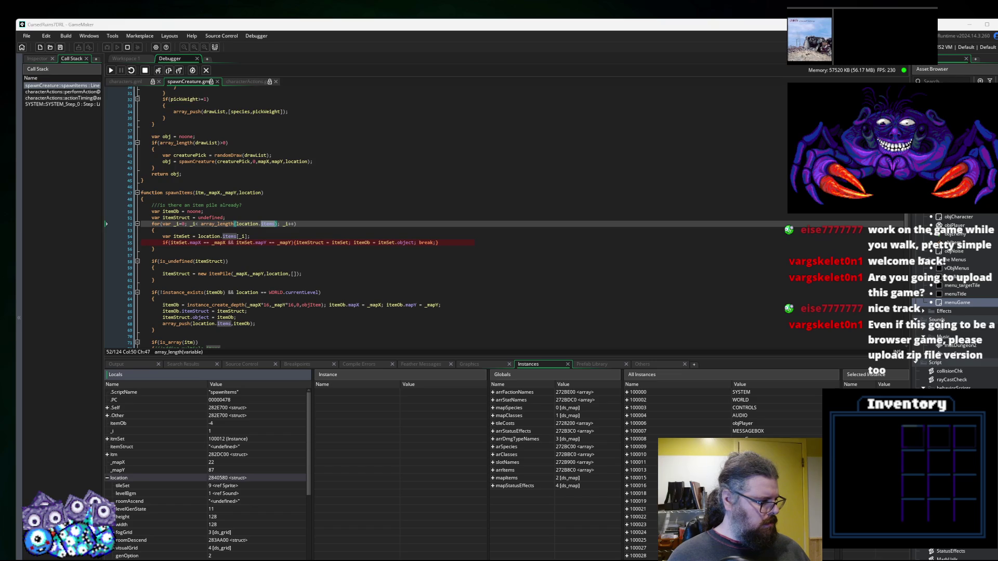
Step through spawnItems with F10, checking itmSet's value on line 55.
key(F10)
key(F10)
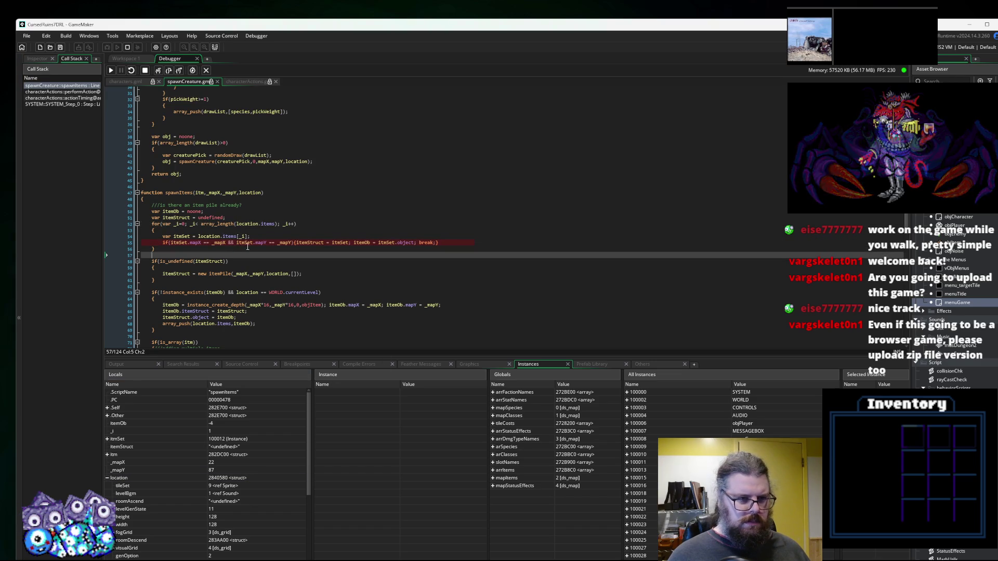
click(250, 243)
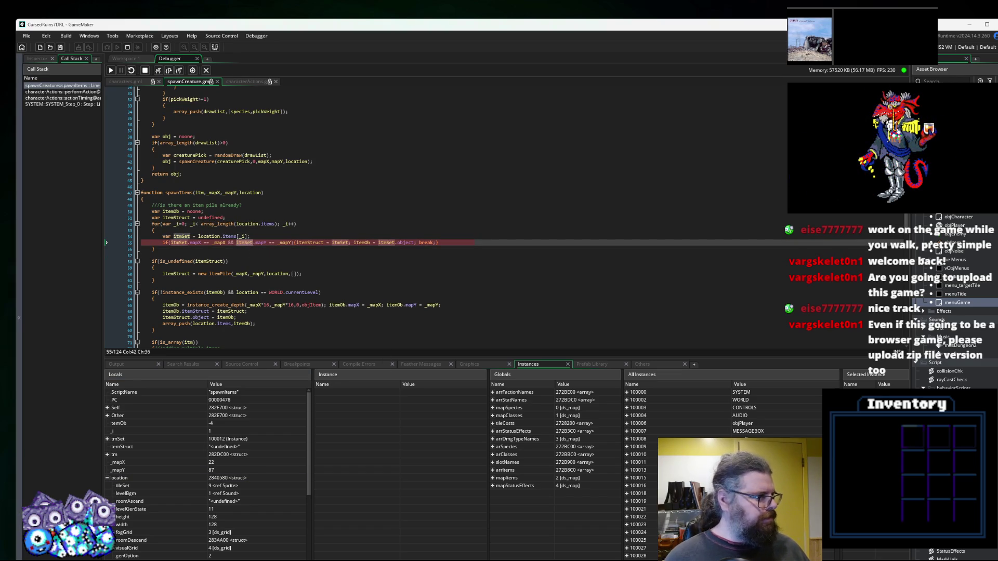
key(F10)
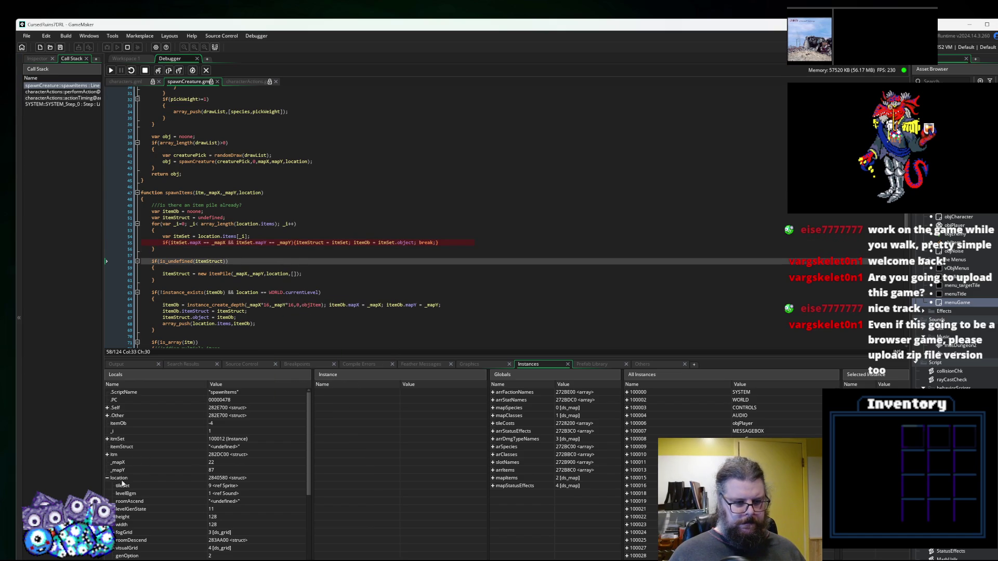
scroll(123, 484, down, 1)
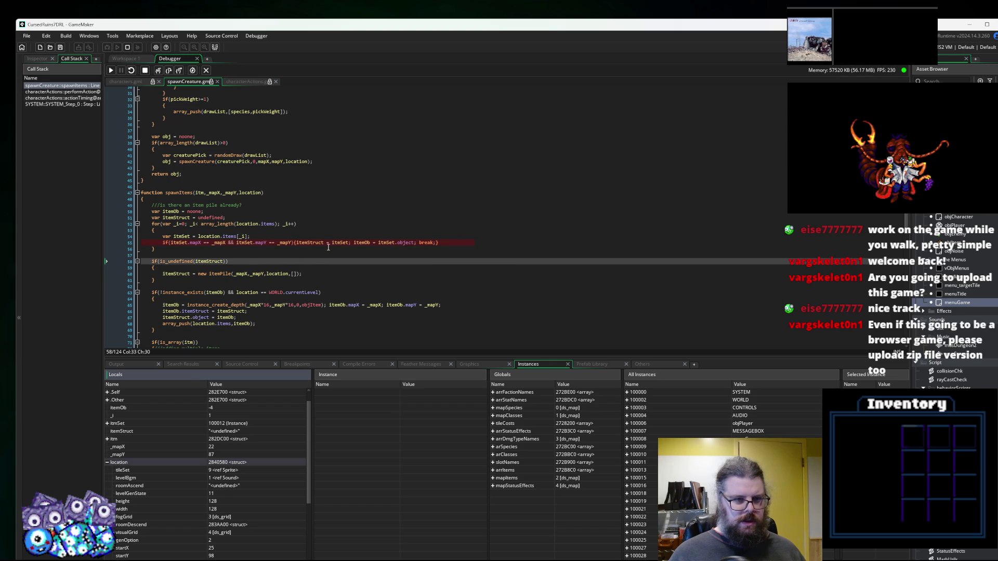
click(244, 255)
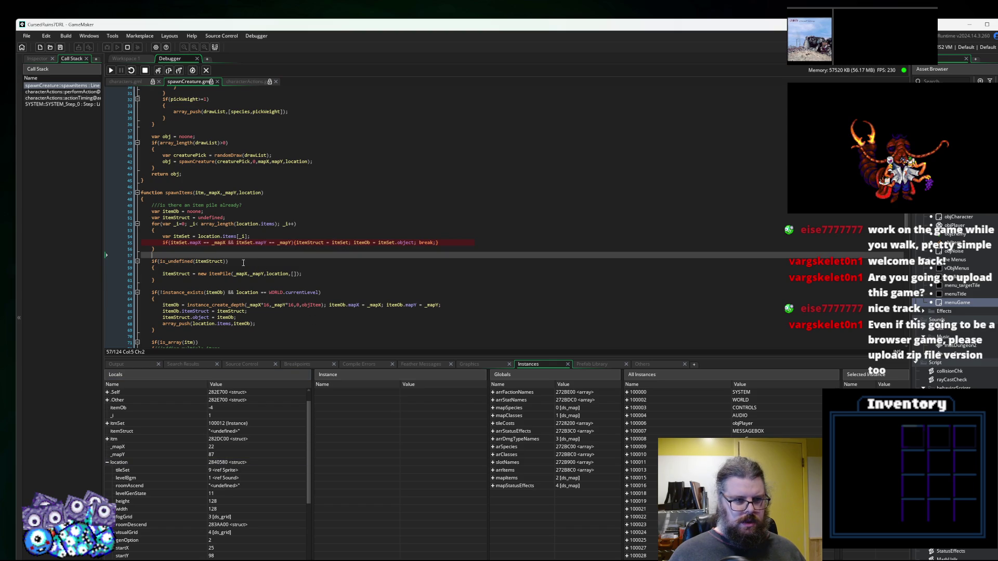
click(385, 243)
Expand location.items, scroll its 68 mostly objItem entries, and stop the debugger.
mouse_move(229, 236)
scroll(136, 494, down, 3)
scroll(131, 481, down, 3)
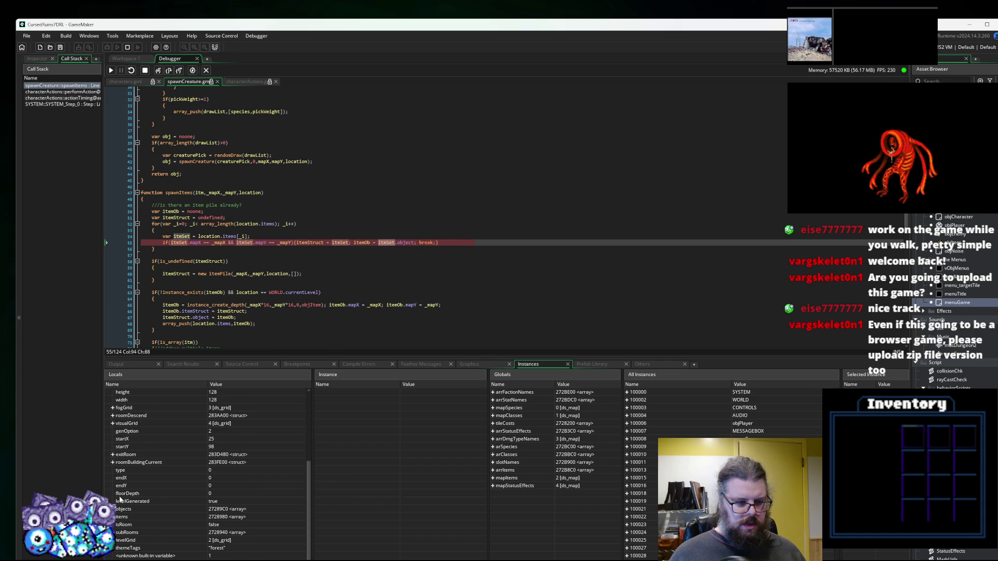
click(112, 503)
scroll(149, 491, down, 2)
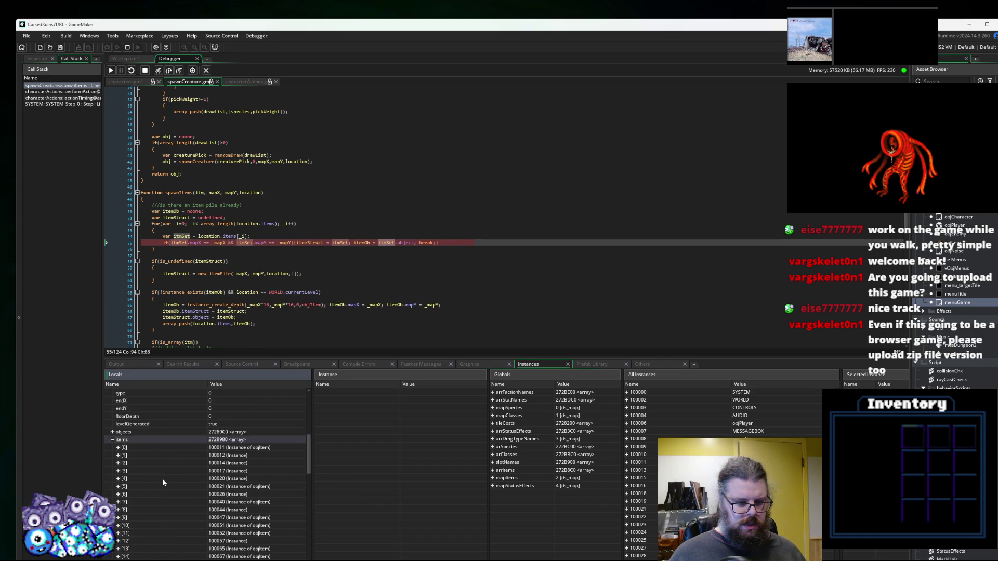
scroll(163, 479, down, 1)
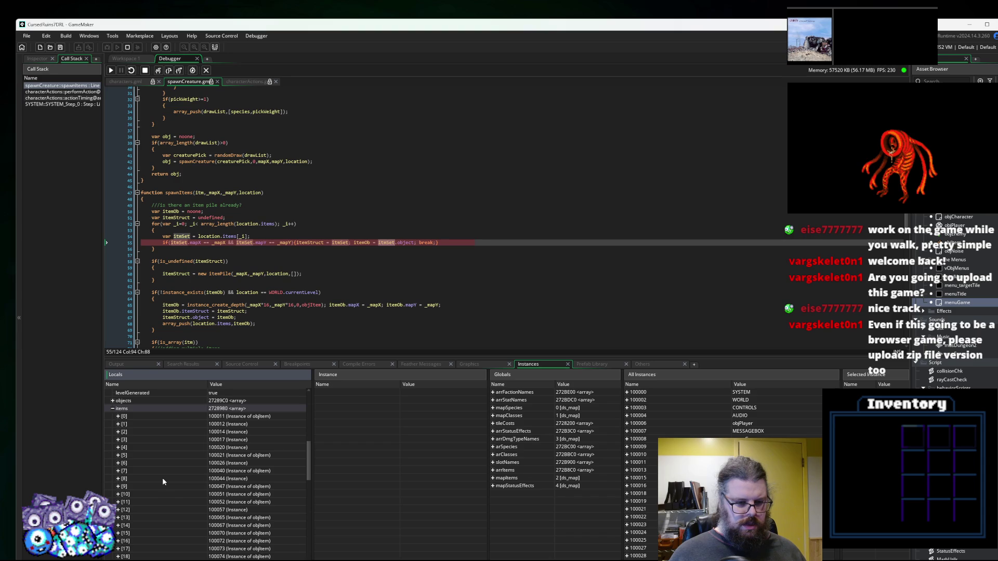
scroll(162, 478, down, 14)
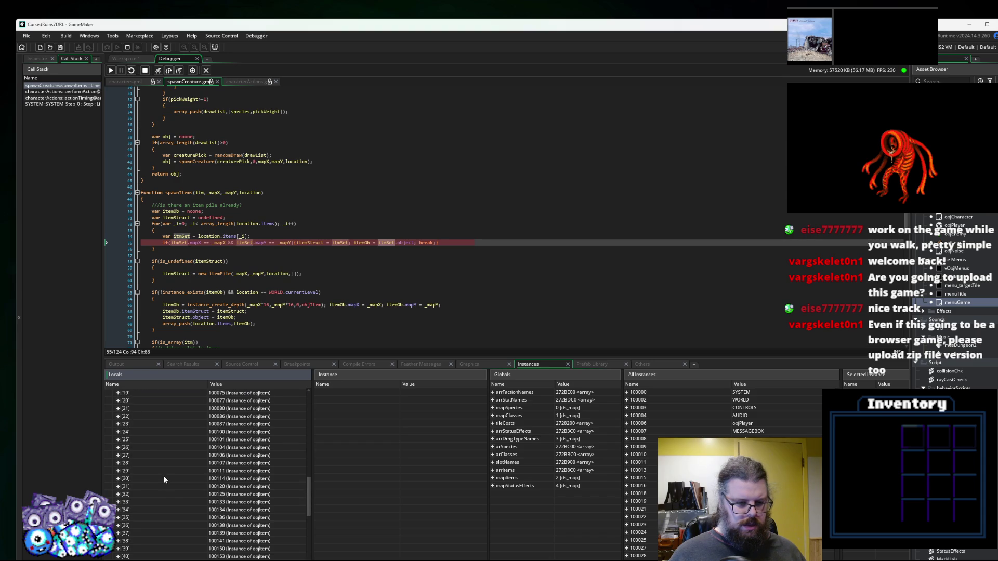
scroll(165, 479, down, 3)
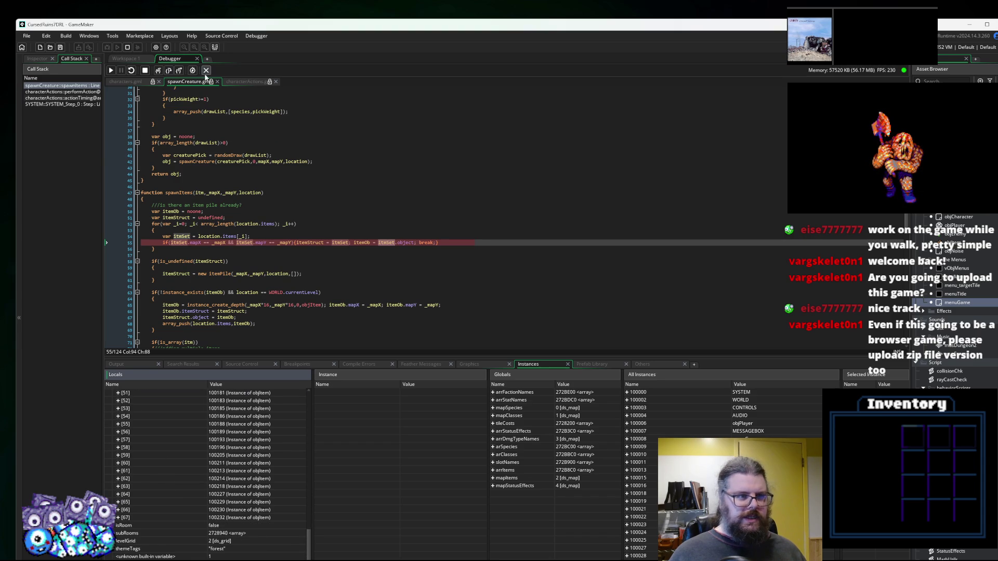
click(206, 71)
Give the code editor more room and open the spawnCreature script in an enlarged window.
drag(378, 333, 387, 461)
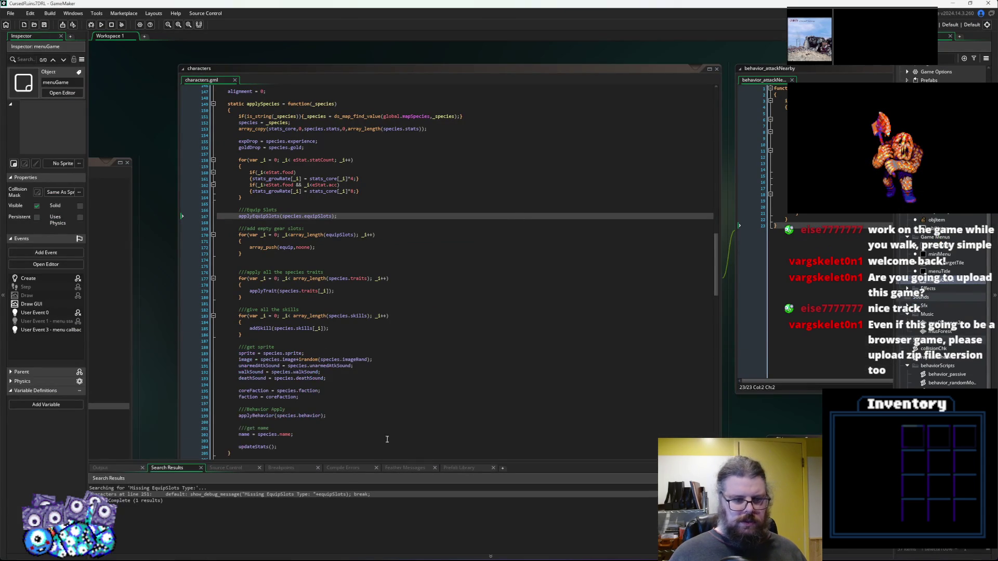
scroll(552, 228, down, 5)
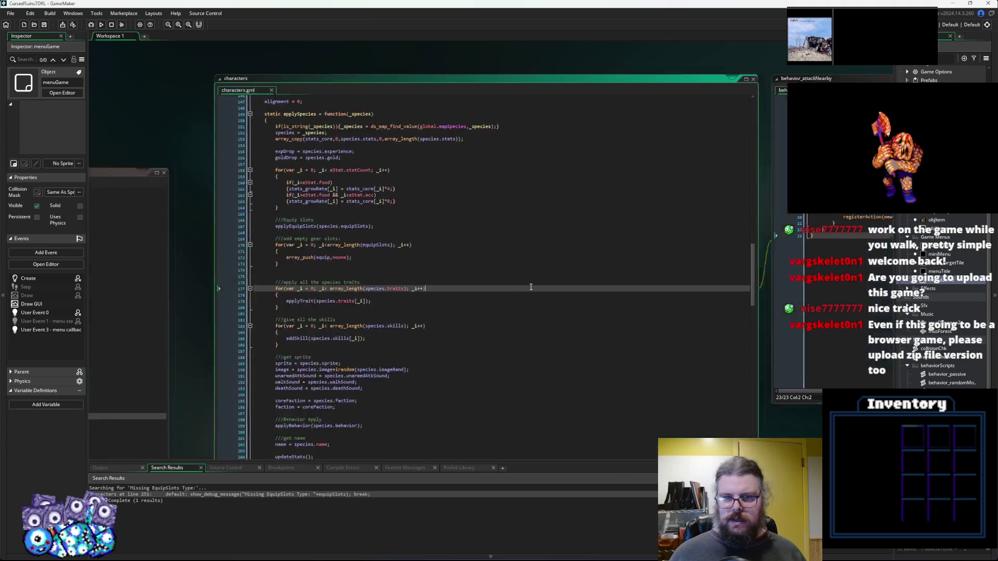
scroll(553, 228, up, 3)
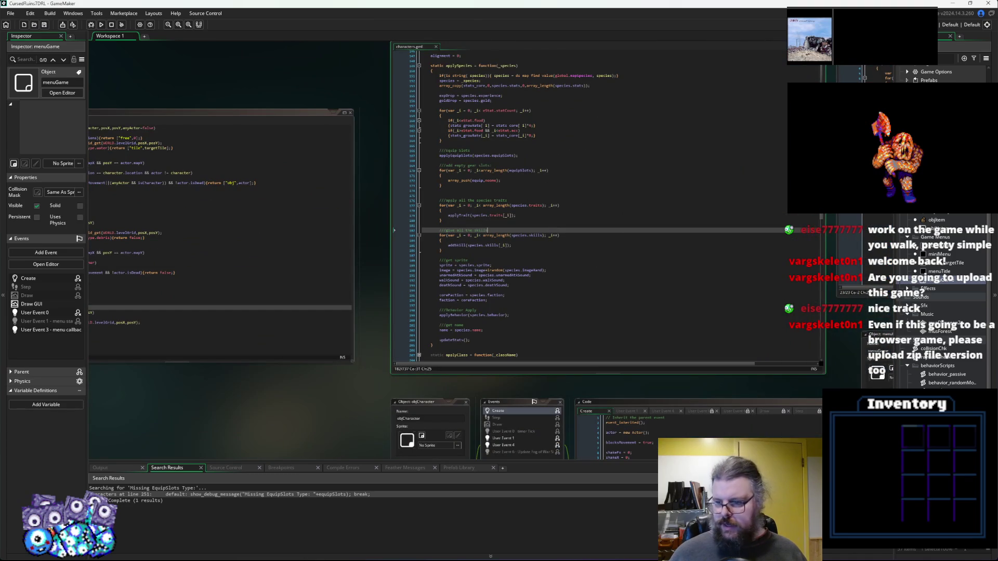
scroll(935, 302, down, 2)
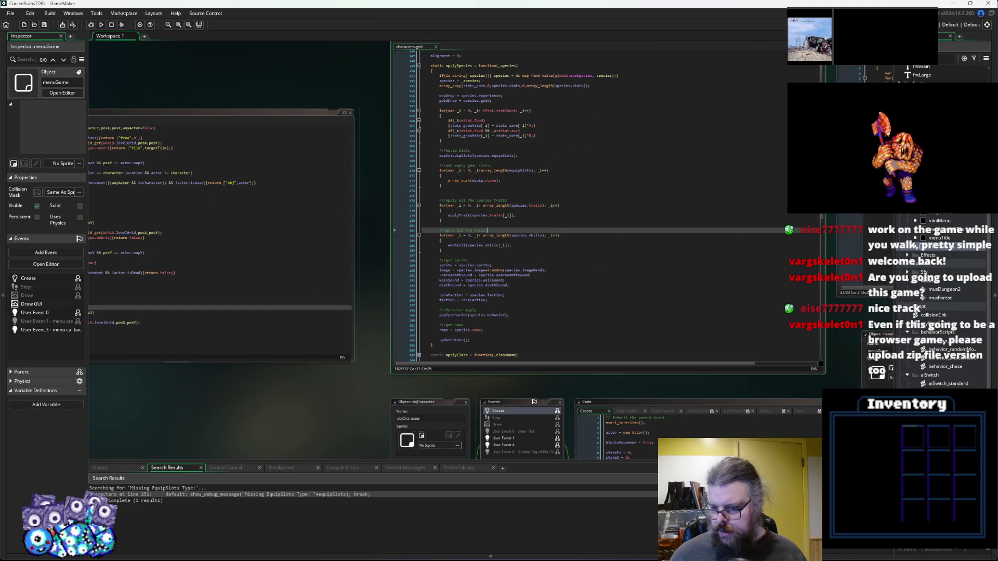
double_click(936, 307)
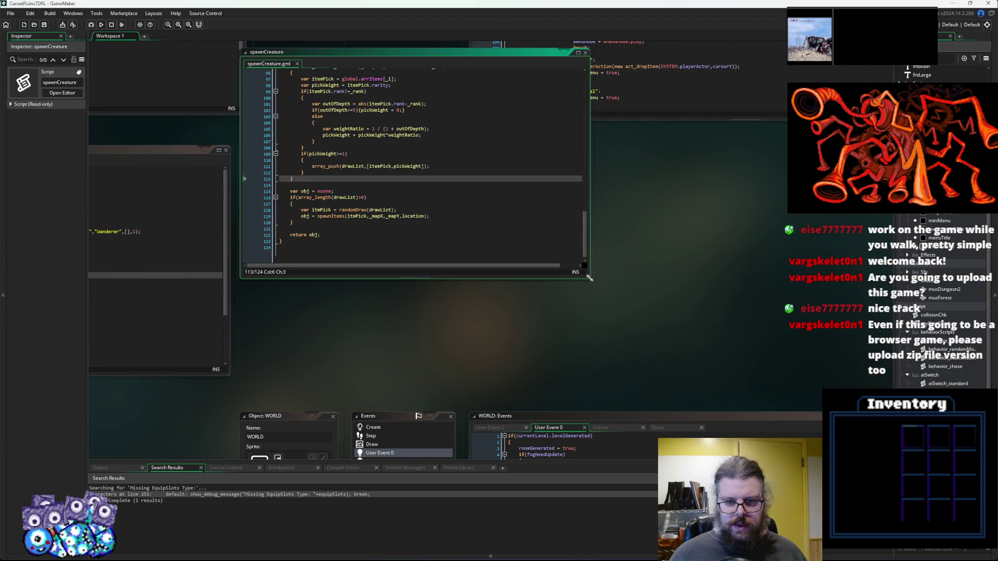
drag(589, 278, 711, 388)
click(550, 299)
scroll(550, 301, up, 4)
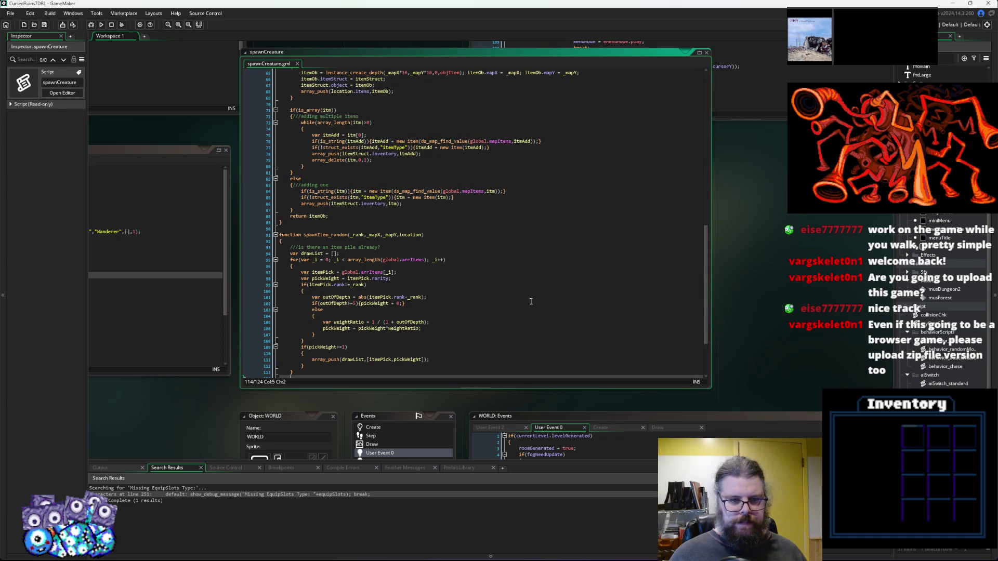
scroll(531, 301, up, 7)
Check where itemPile, items and location are used in spawnItems.
click(387, 205)
double_click(363, 182)
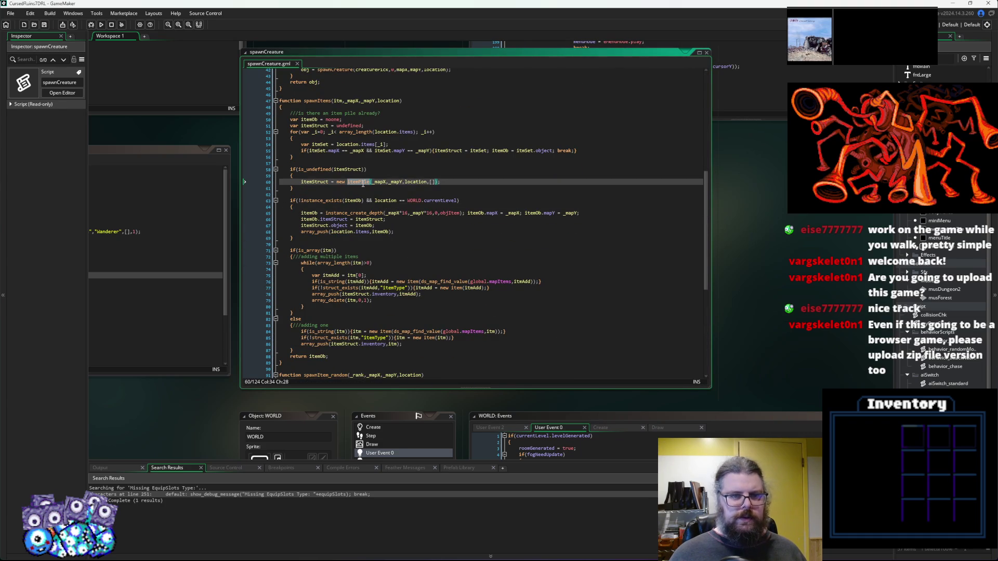
double_click(362, 232)
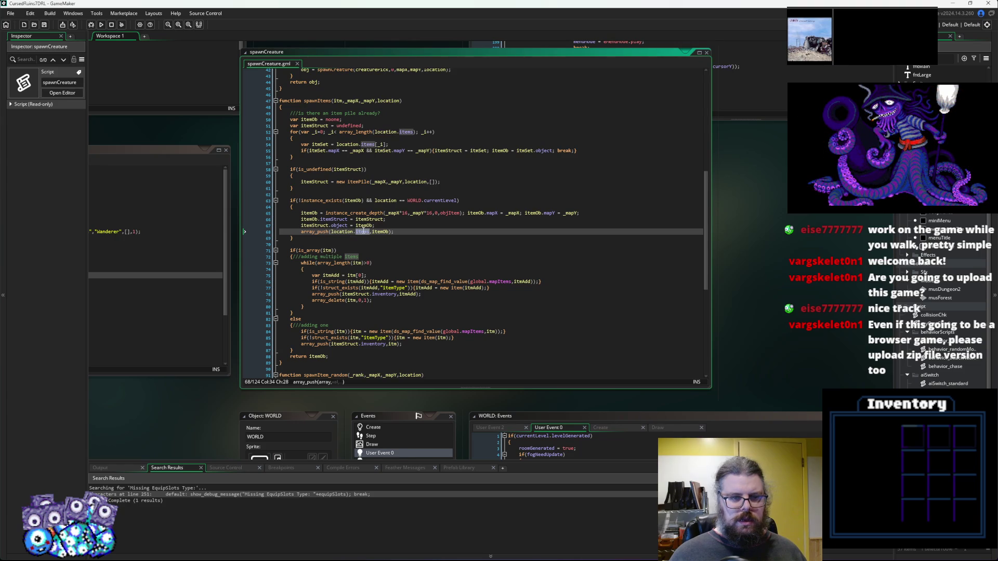
click(326, 232)
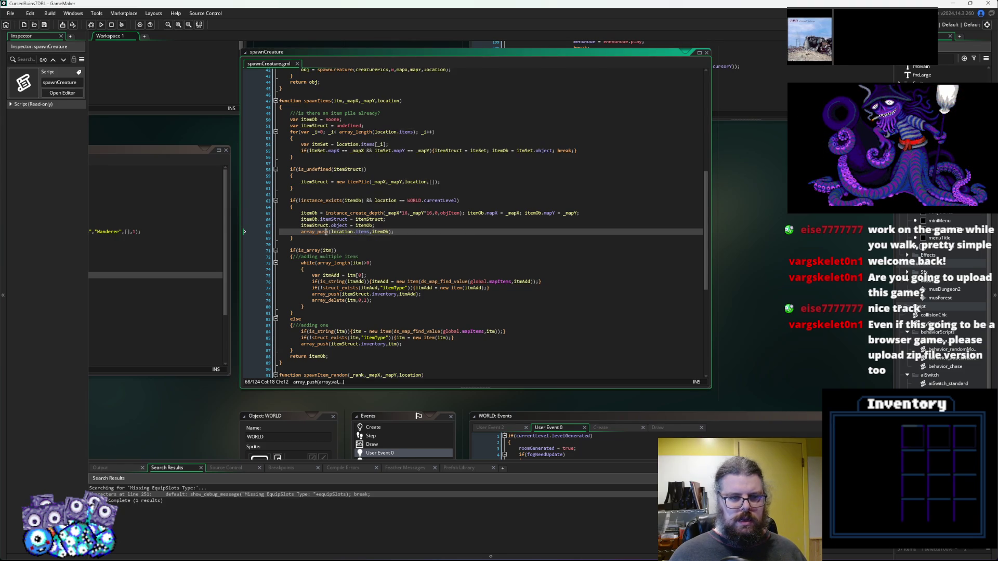
double_click(340, 232)
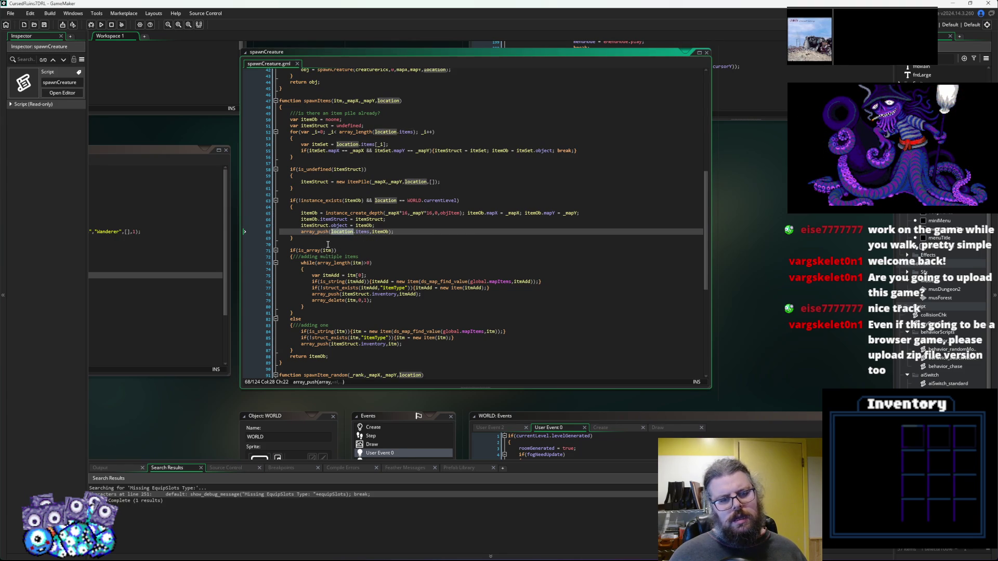
Replace itemOb with itemStruct in line 68's array_push, save, and start a debug run.
click(368, 220)
double_click(366, 220)
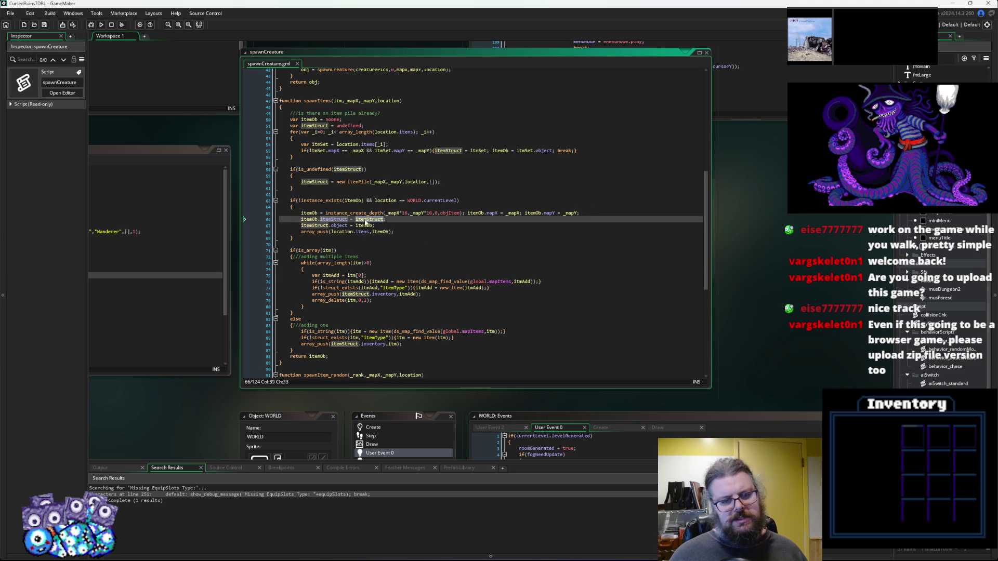
key(ctrl+c)
double_click(380, 232)
key(ctrl+v)
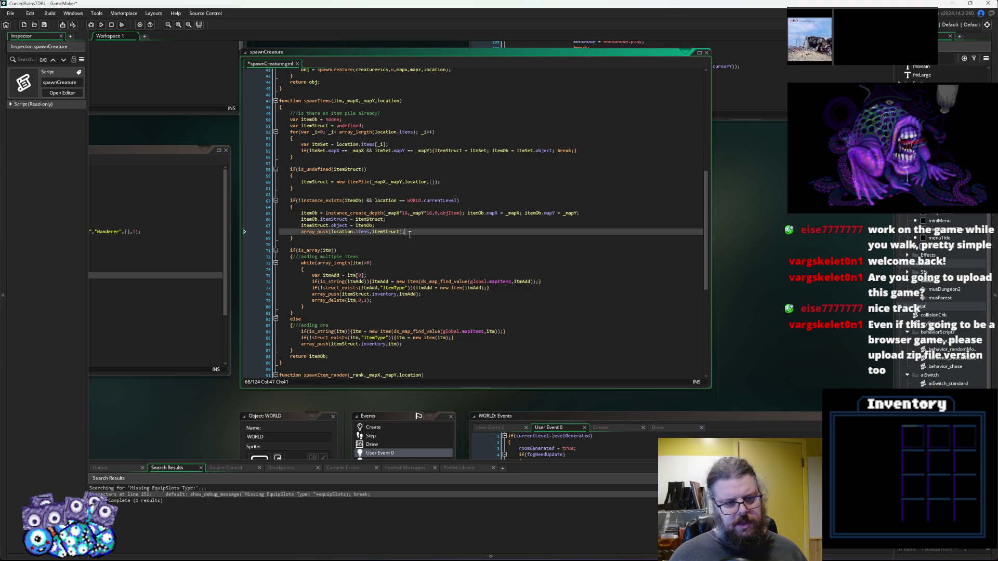
click(44, 24)
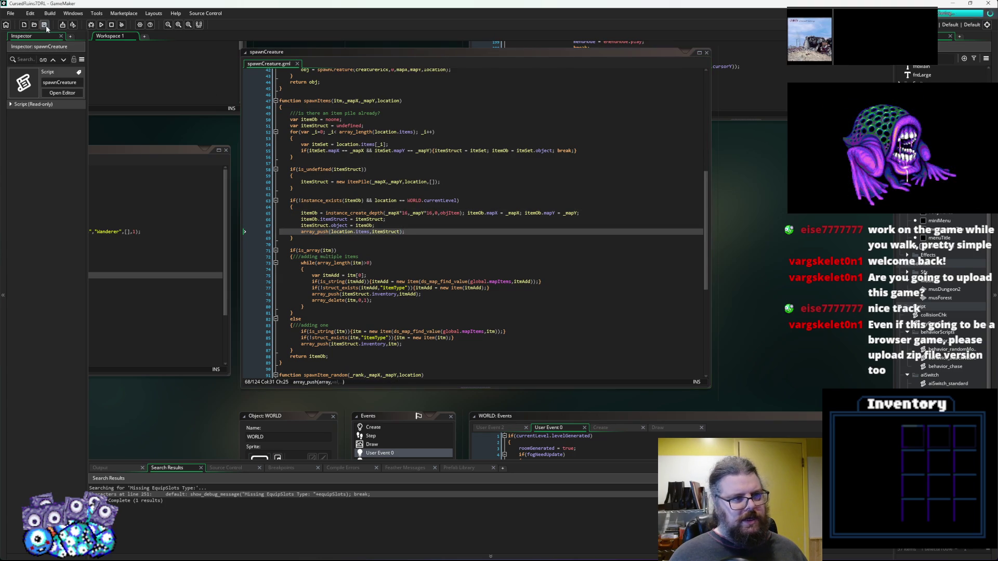
click(92, 25)
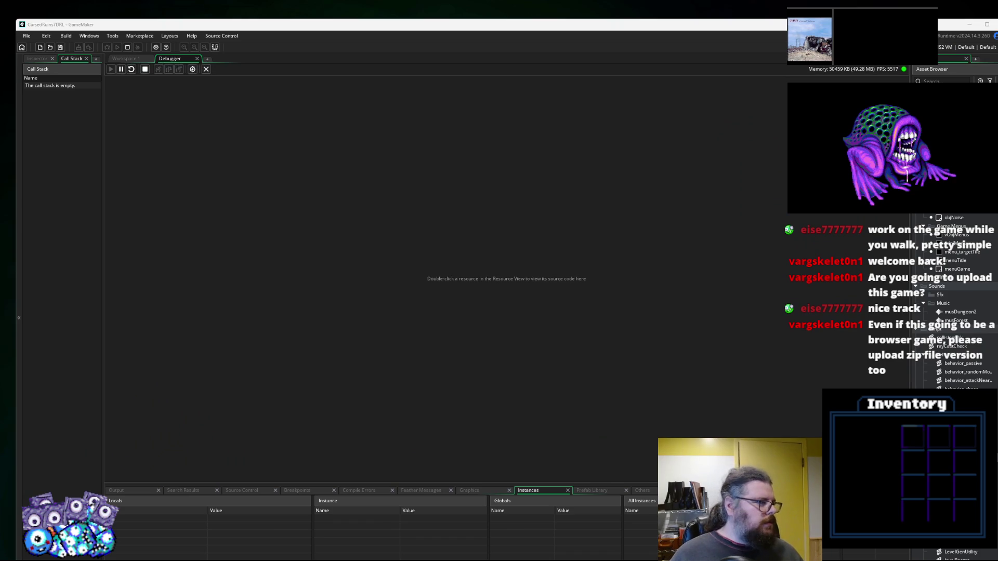
Start a New Game and walk the player up the path, past the monsters, then back down-left.
key(Return)
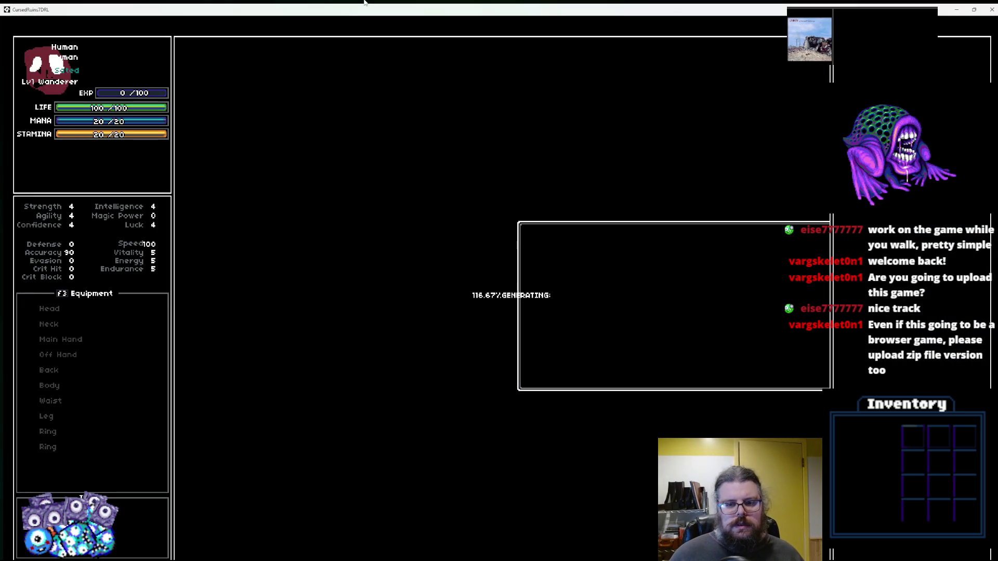
key(Right)
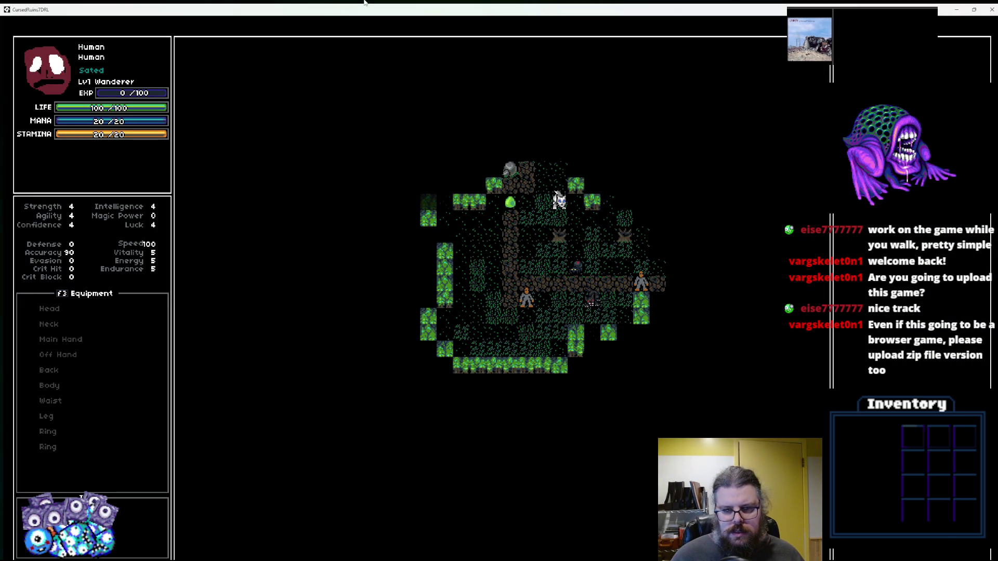
key(Up)
key(Right)
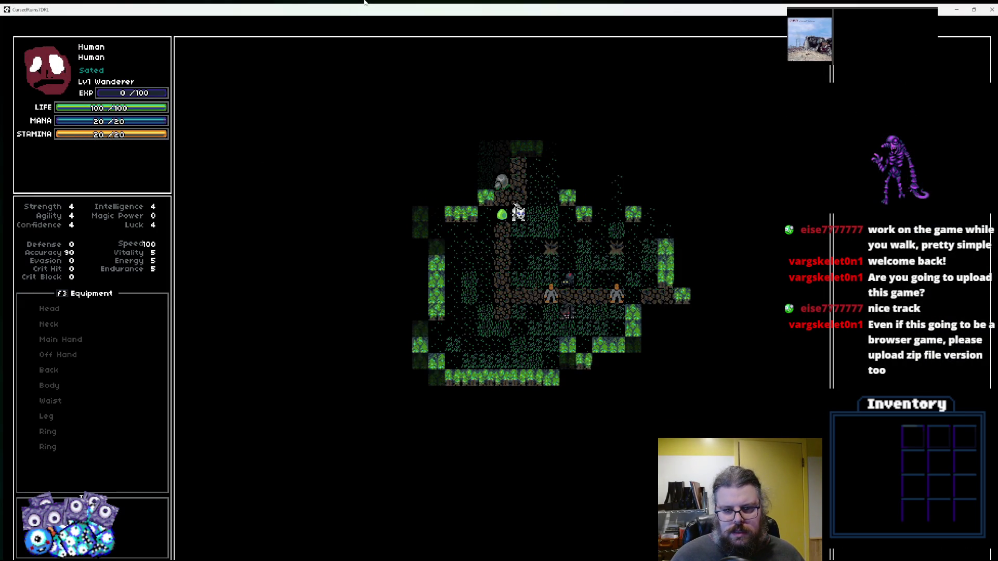
key(Up)
key(Up)
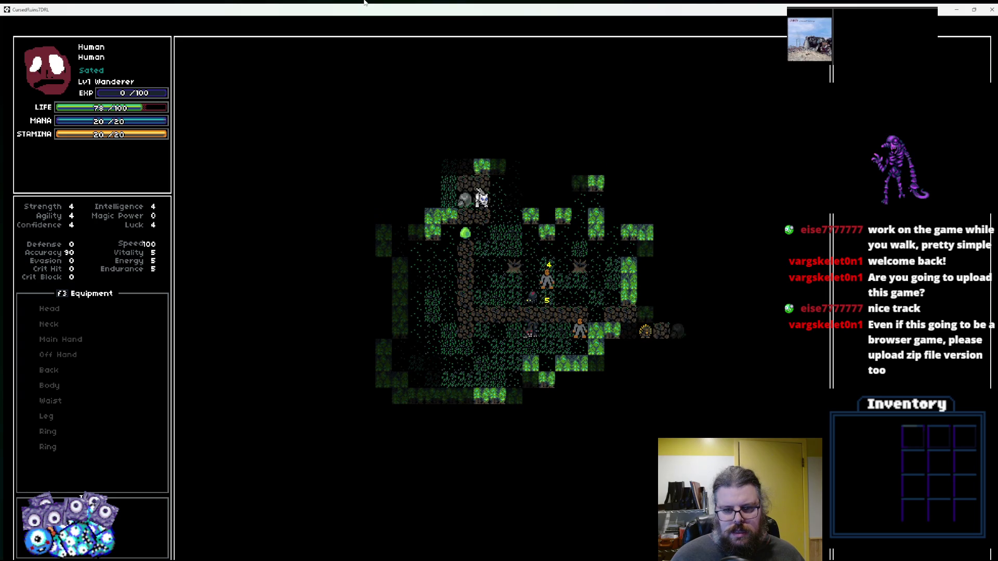
key(Up)
key(Up)
key(Right)
key(Right)
key(Right)
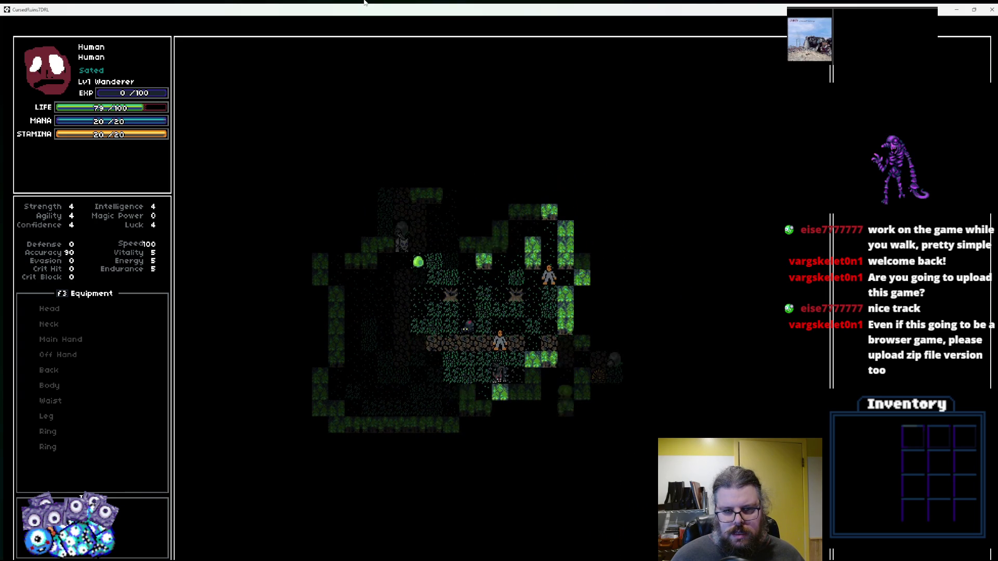
key(Down)
key(Down)
key(Right)
key(Right)
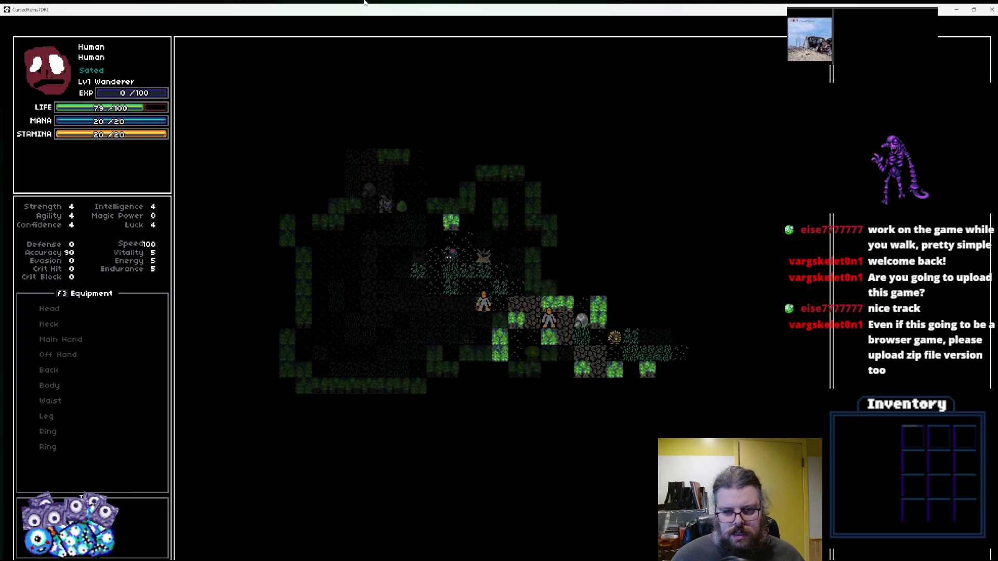
key(Down)
key(Right)
key(Down)
key(Right)
key(Right)
key(Right)
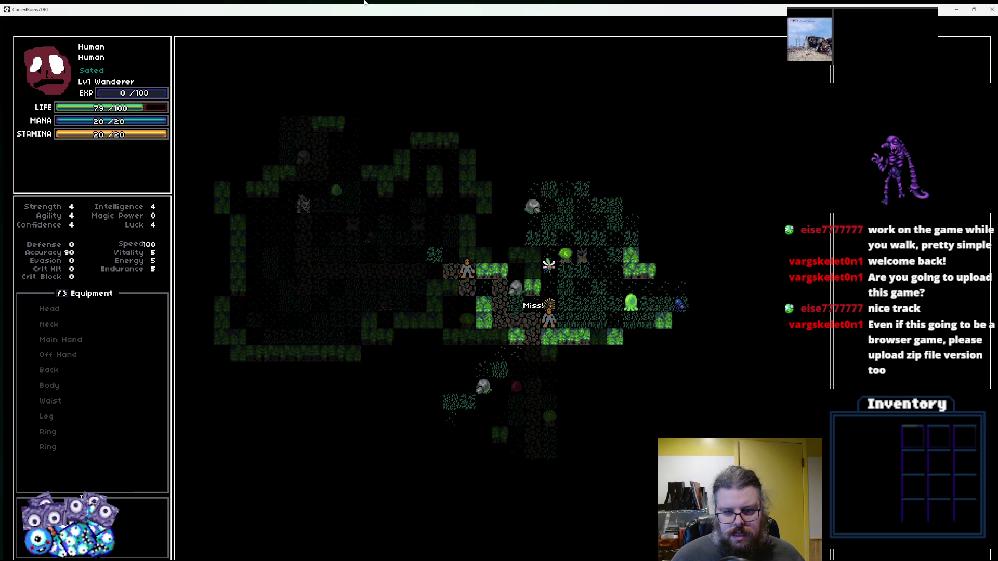
key(Down)
key(Left)
key(Down)
key(Left)
key(Down)
key(Down)
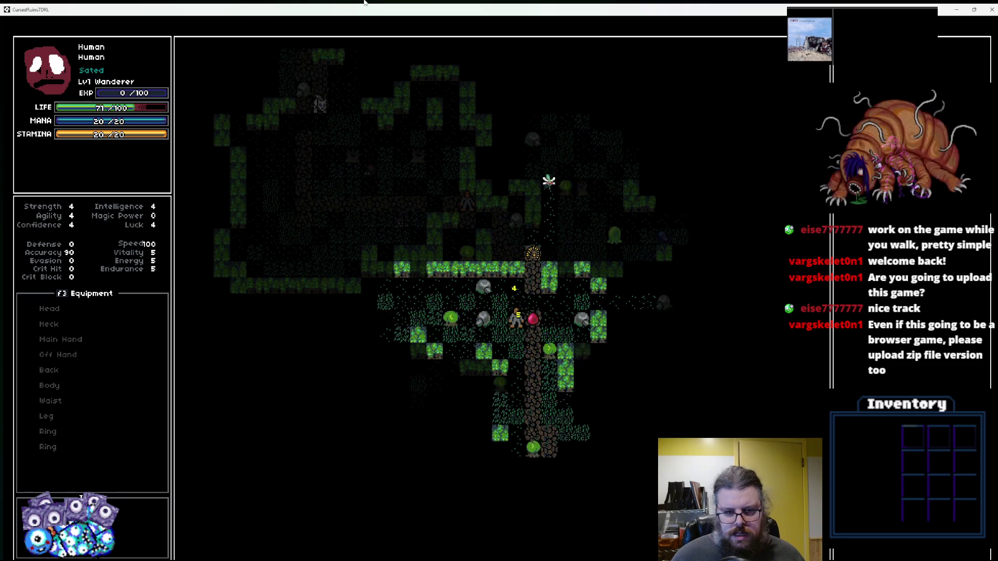
key(Down)
key(Down)
key(Down)
key(Left)
key(Down)
key(Down)
key(Down)
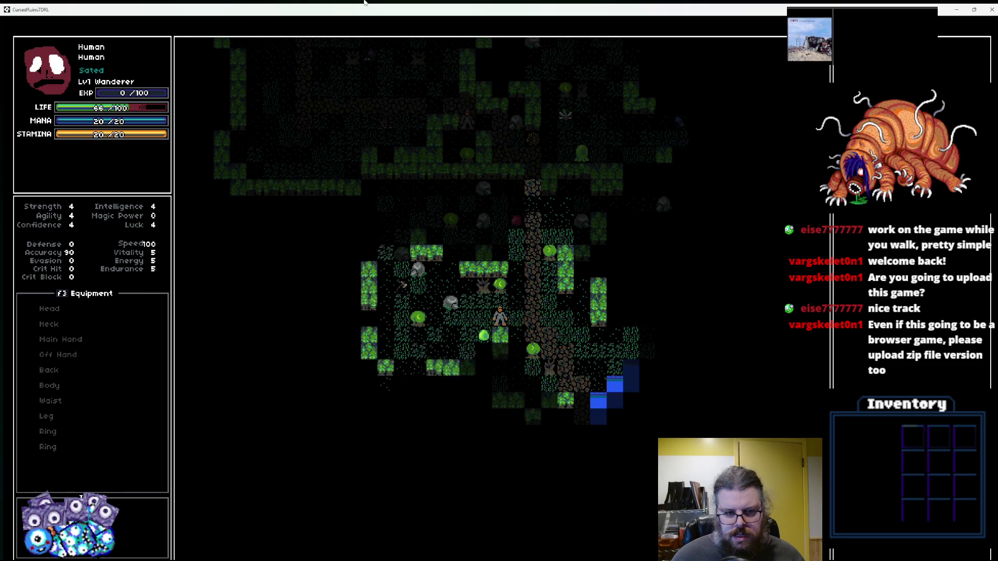
key(Left)
key(Up)
key(Left)
key(Up)
key(Left)
key(Left)
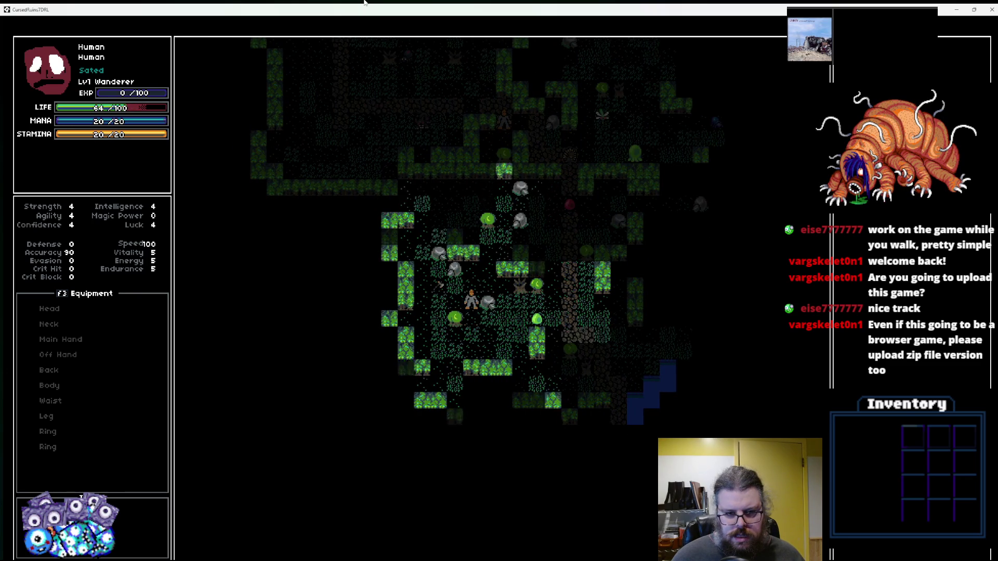
Walk the player right to the lake and south along the path past it.
key(Right)
key(Right)
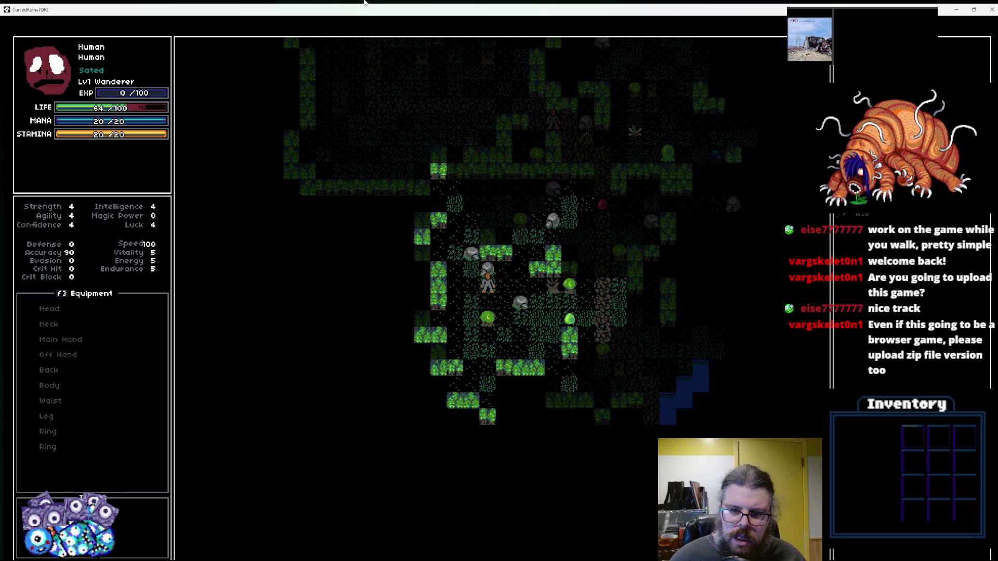
key(Right)
key(Right)
key(Right)
key(Down)
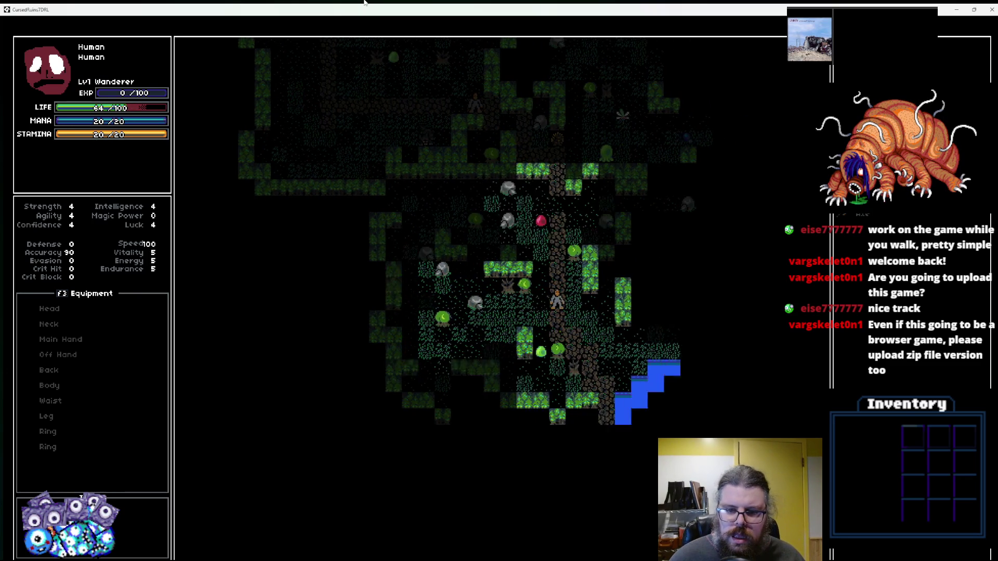
key(Down)
key(Down)
key(Down)
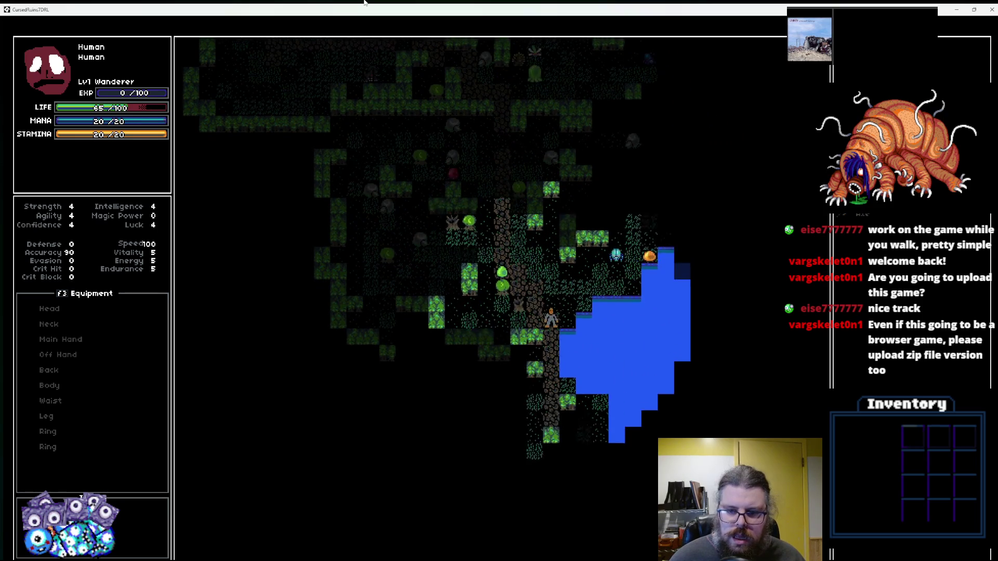
key(Down)
key(Down)
key(Down)
key(Left)
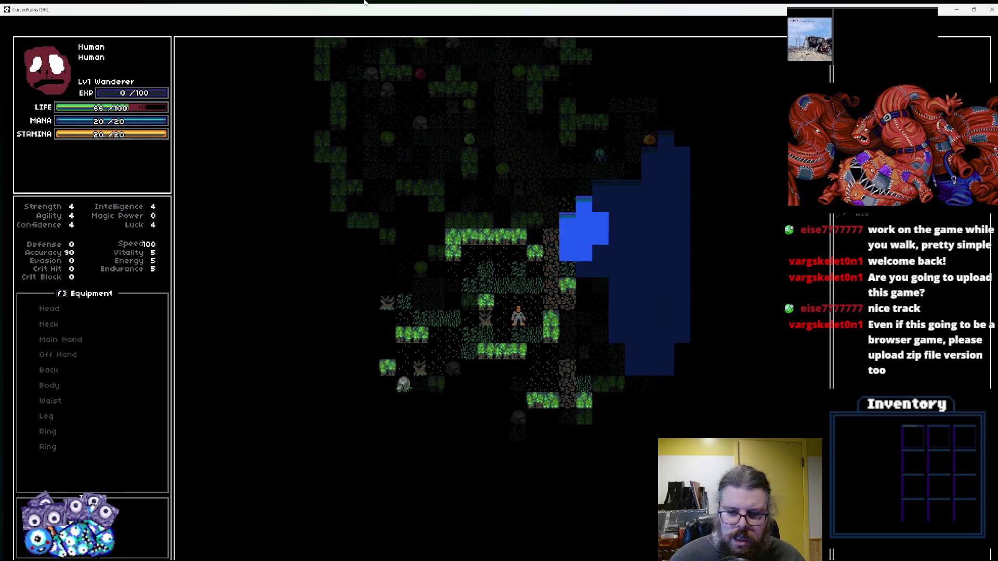
key(Down)
key(Down)
key(Right)
key(Down)
key(Down)
key(Right)
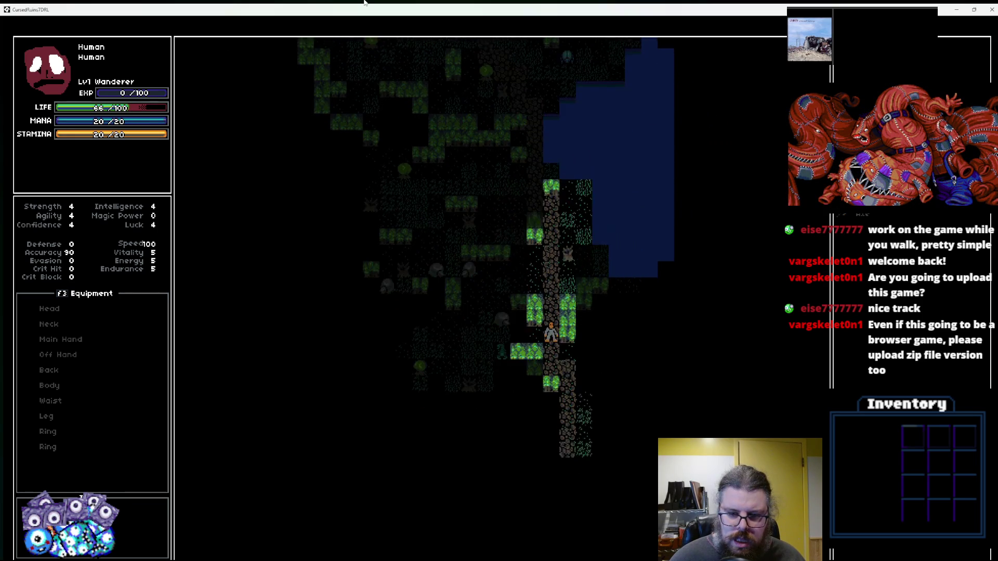
key(Down)
key(Down)
key(Down)
key(Left)
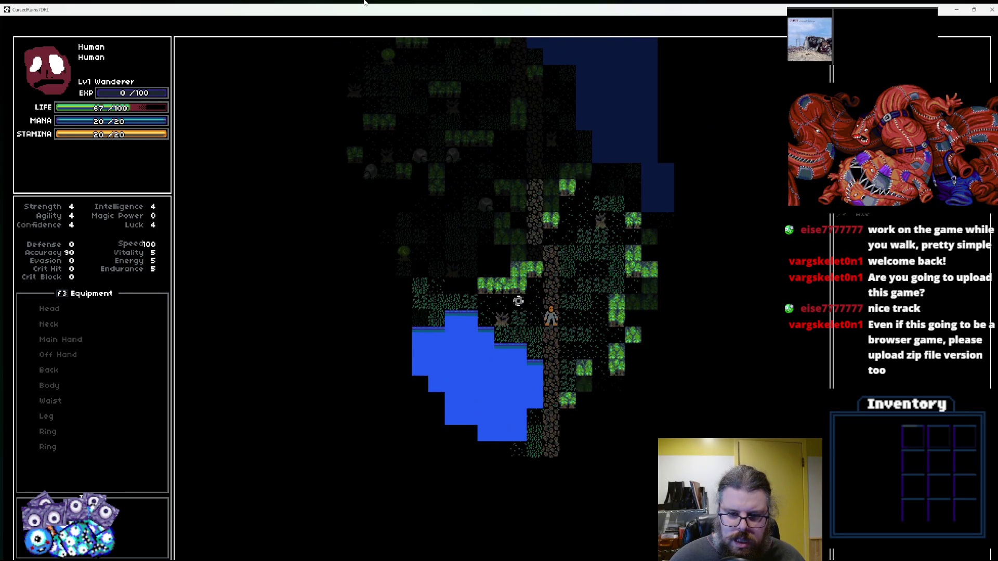
key(Right)
key(Down)
key(Down)
key(Down)
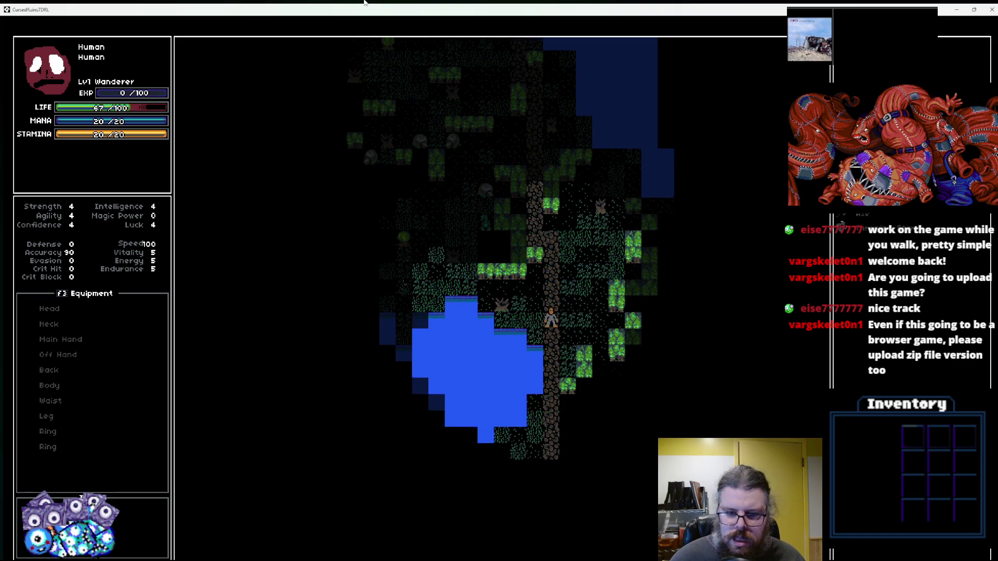
key(Down)
key(Down)
key(Down)
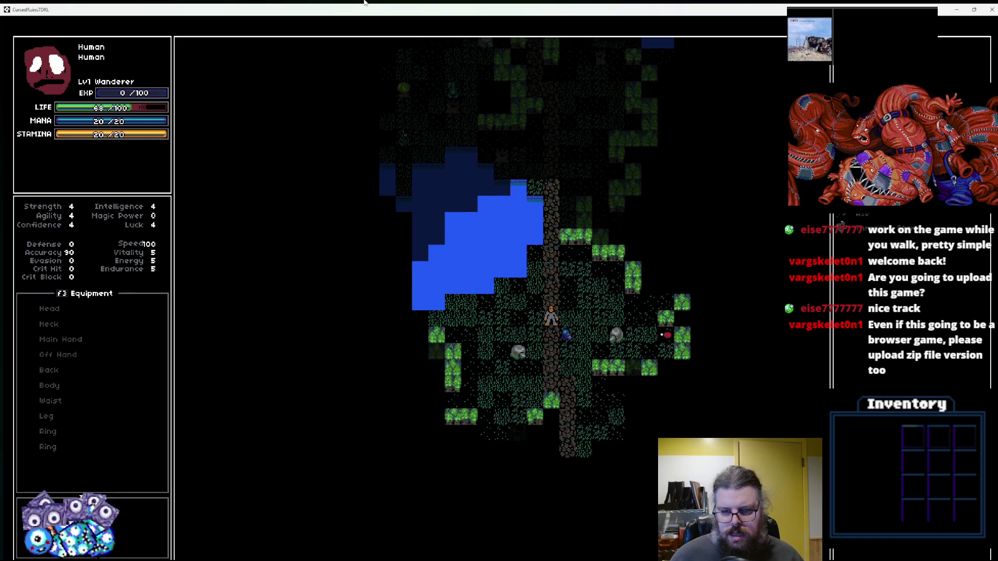
key(Right)
key(Right)
key(Right)
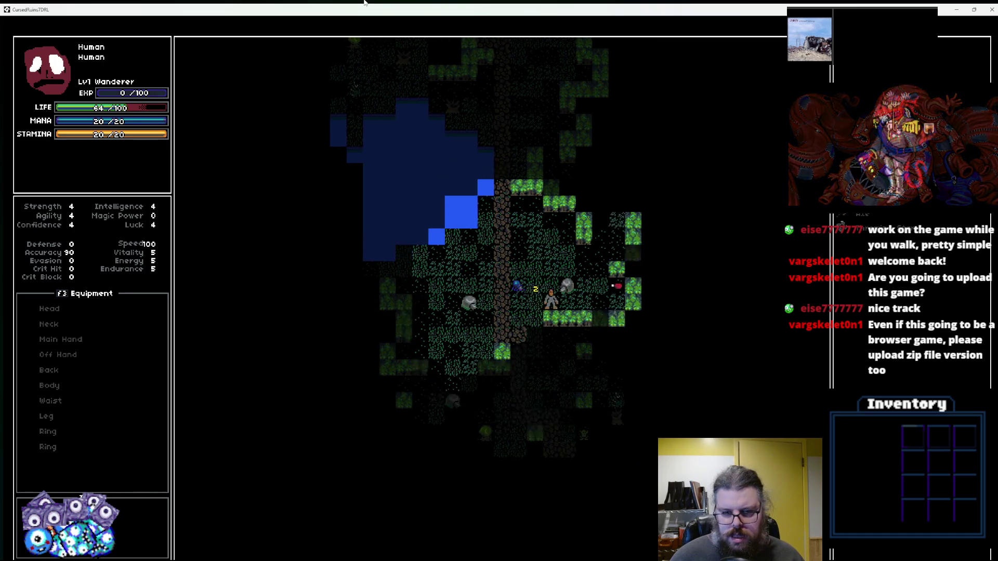
key(Right)
key(Down)
key(Left)
key(Left)
key(Left)
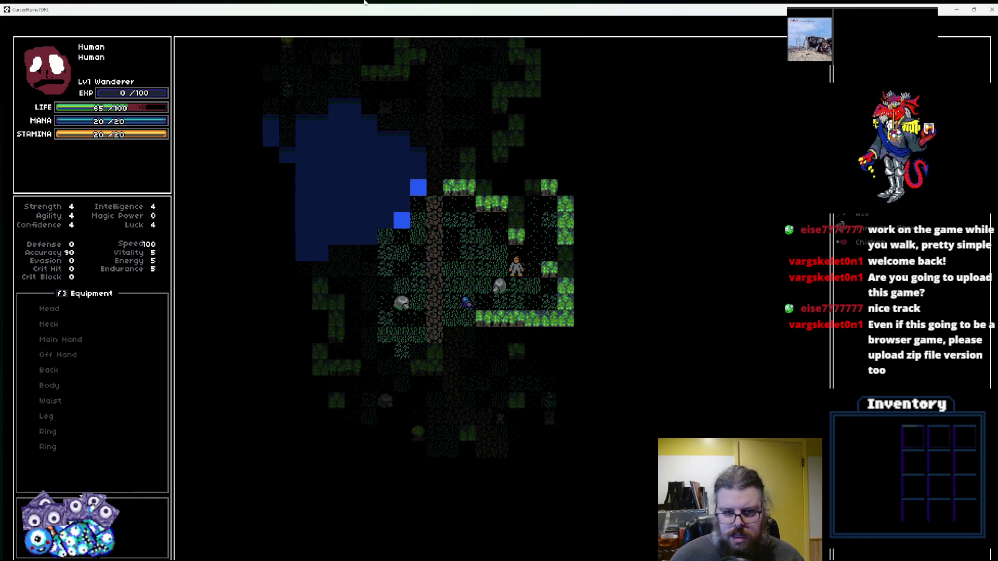
key(Up)
key(Up)
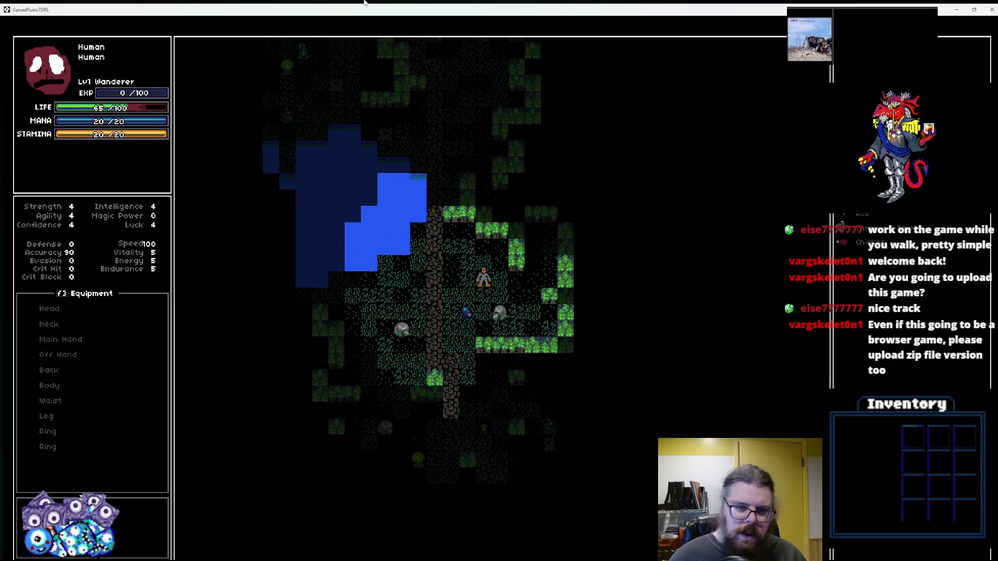
key(Left)
key(Left)
key(Escape)
key(Escape)
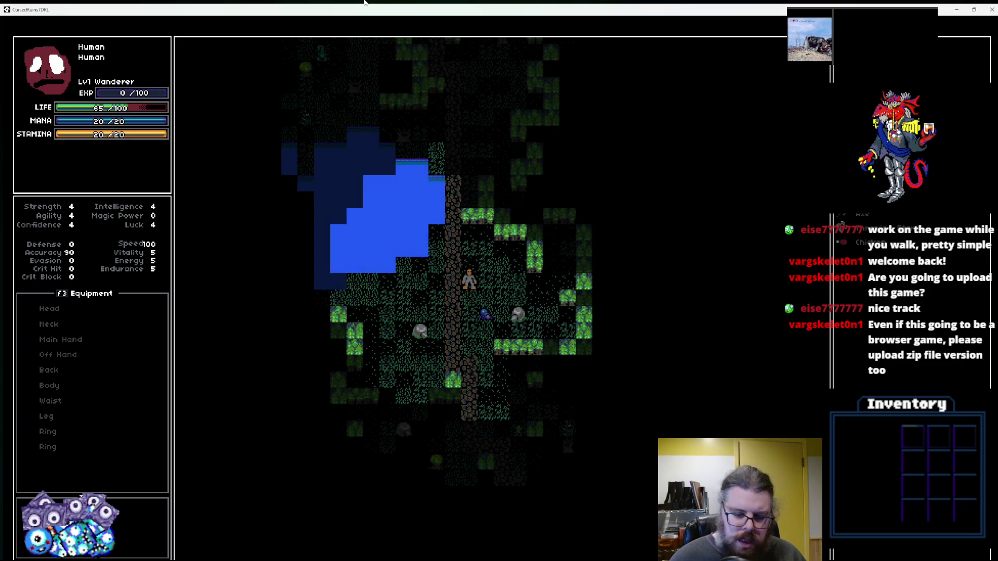
Open an inventory item's action menu and throw it, crashing in collisionChk line 10.
key(Return)
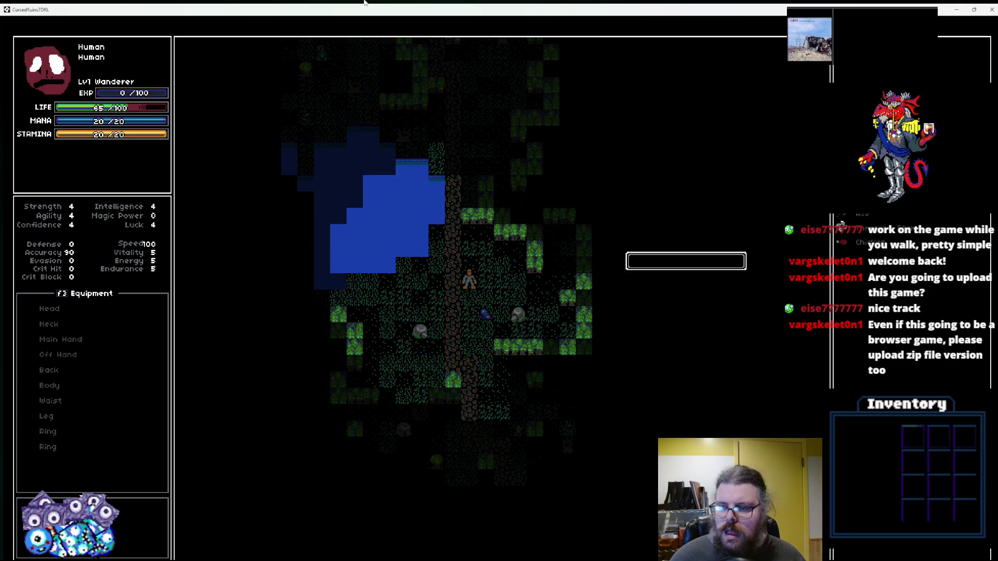
key(Return)
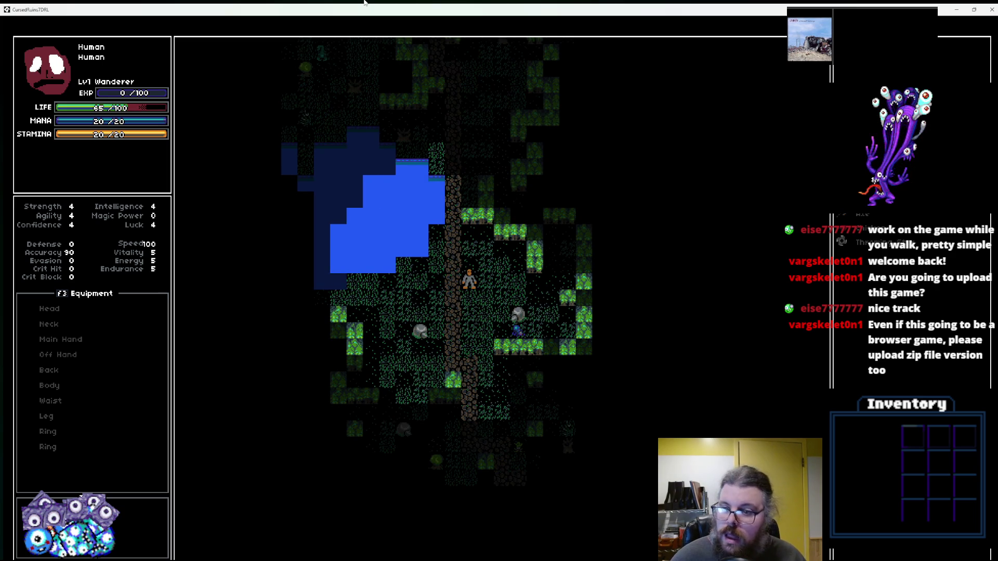
key(Left)
key(Left)
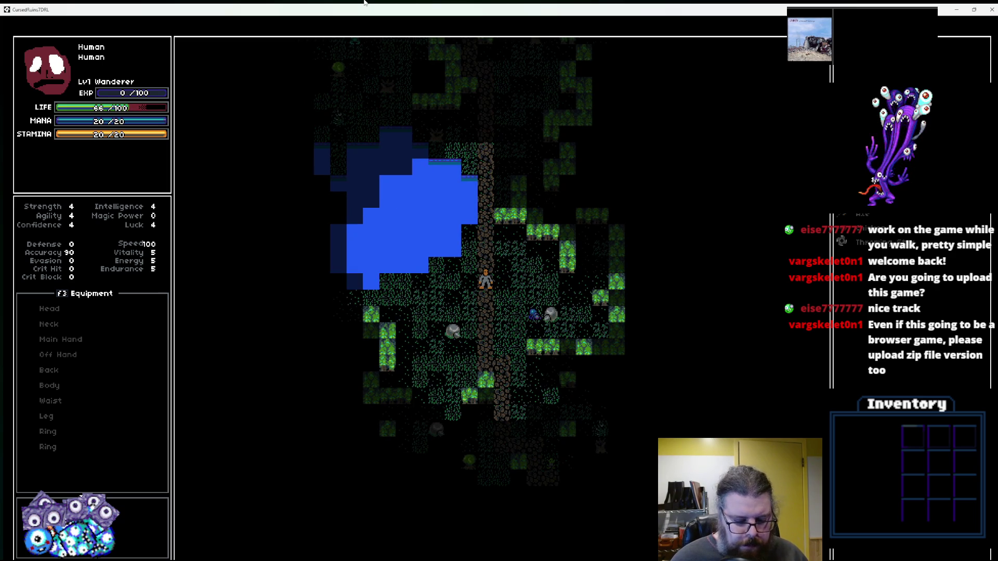
key(Right)
key(Return)
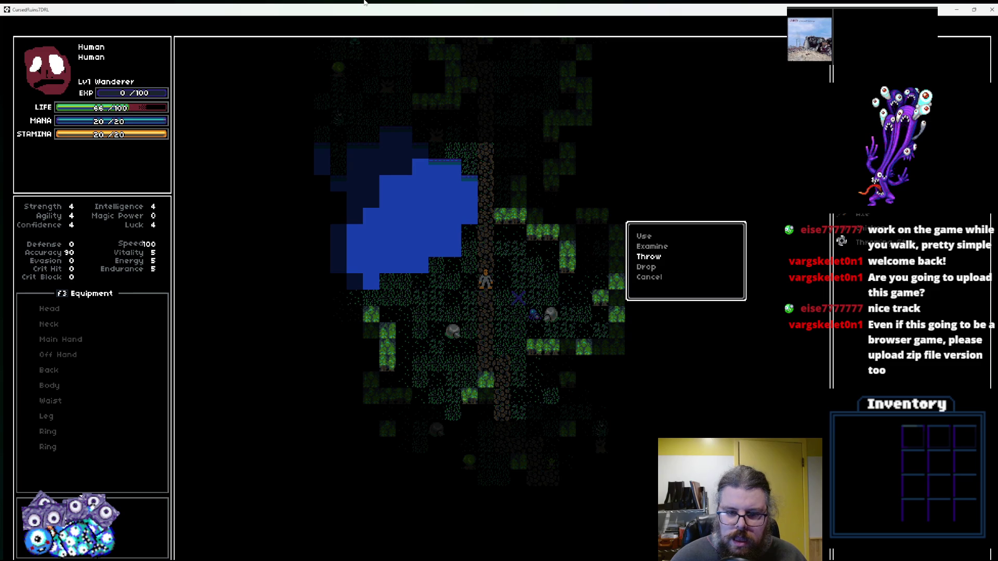
key(Escape)
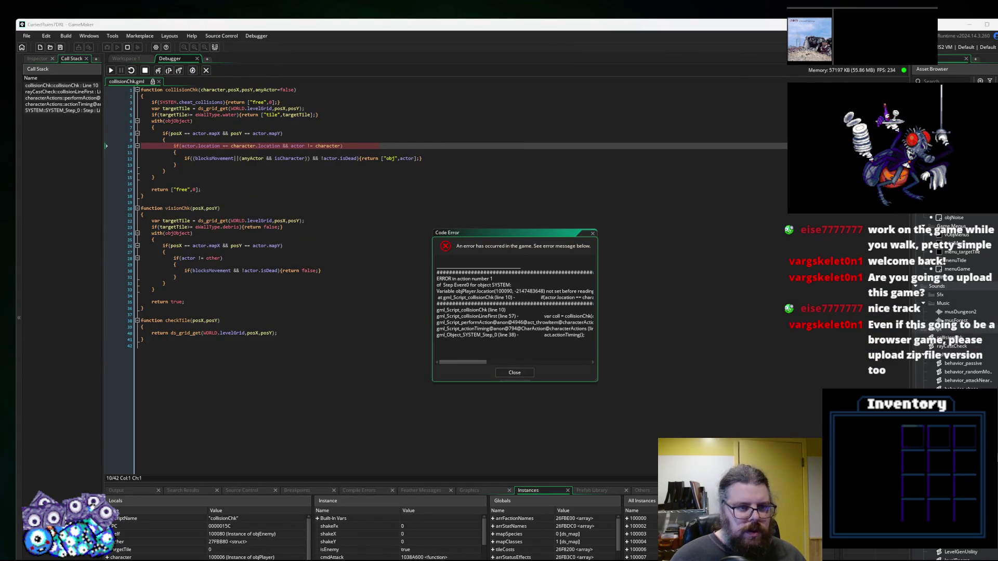
Switch between the collisionChk line 10 and collisionLineFirst line 57 call stack frames.
click(376, 222)
click(289, 166)
click(67, 92)
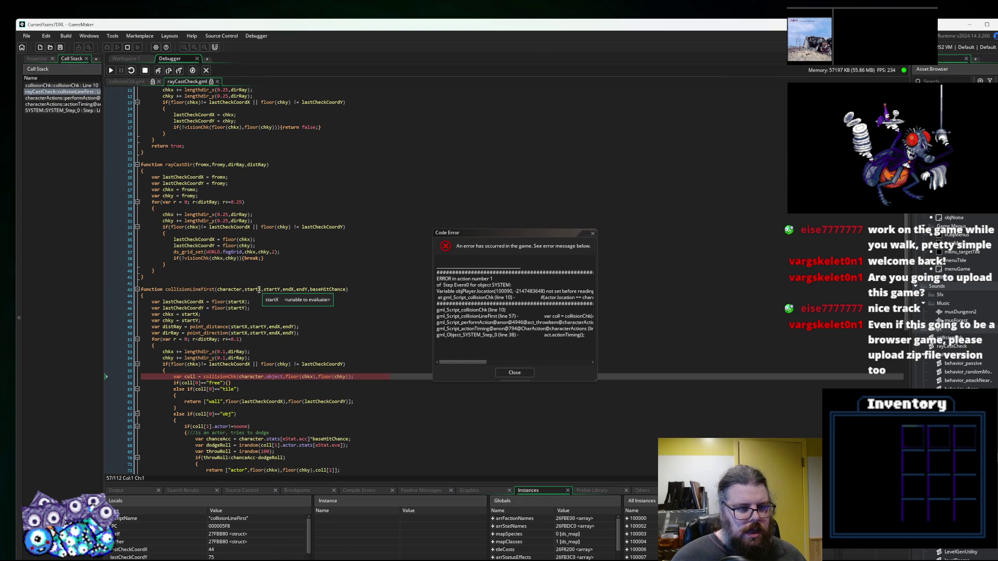
scroll(259, 290, down, 3)
click(276, 330)
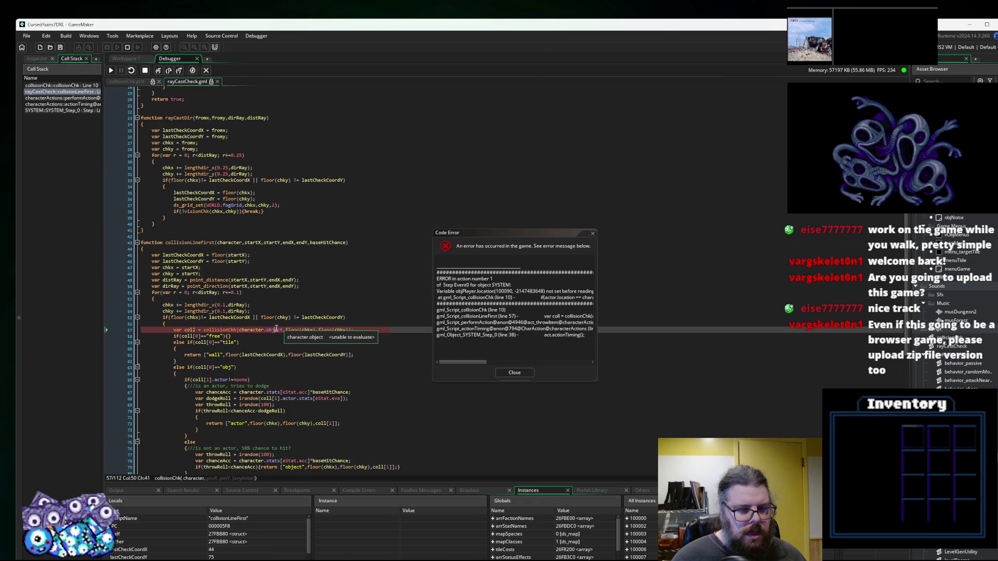
double_click(45, 85)
click(167, 190)
mouse_move(193, 146)
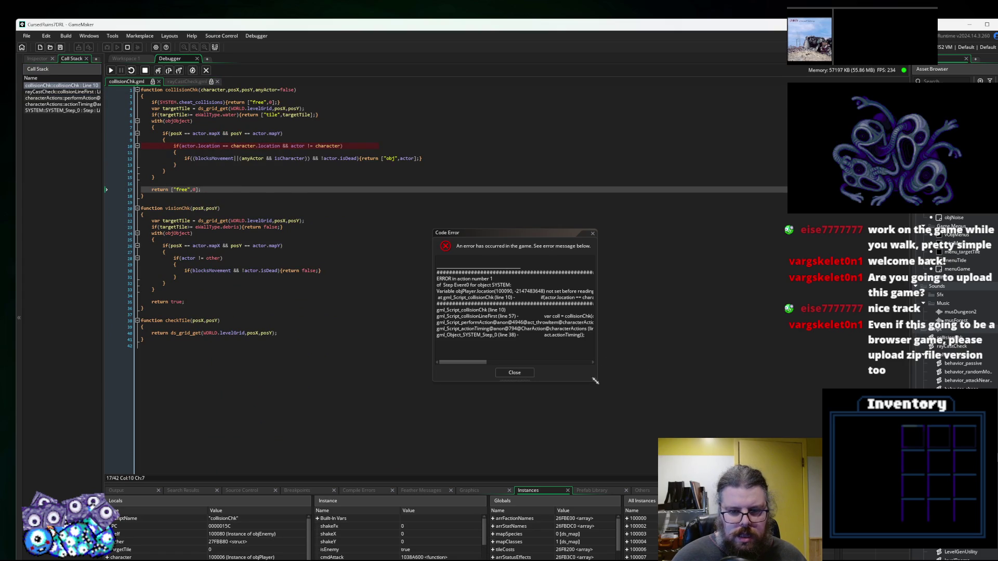
Widen the Code Error dialog and inspect actor and character on collisionChk line 10.
drag(596, 381, 704, 381)
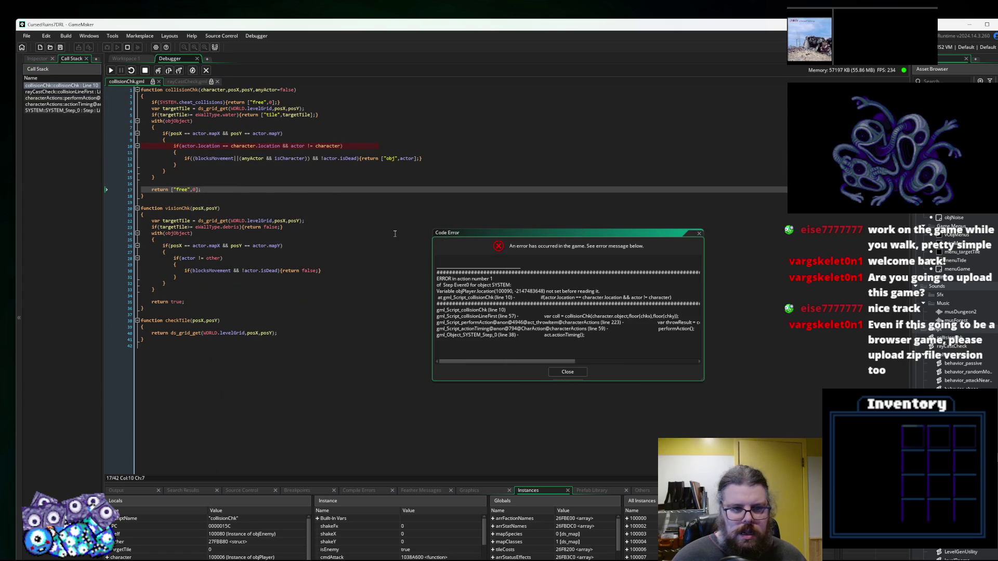
click(260, 147)
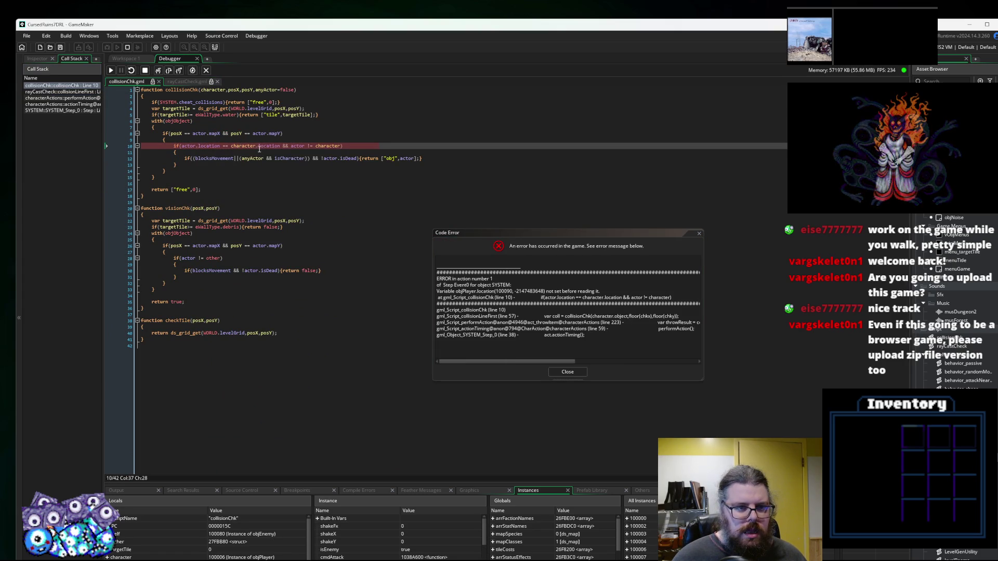
double_click(297, 146)
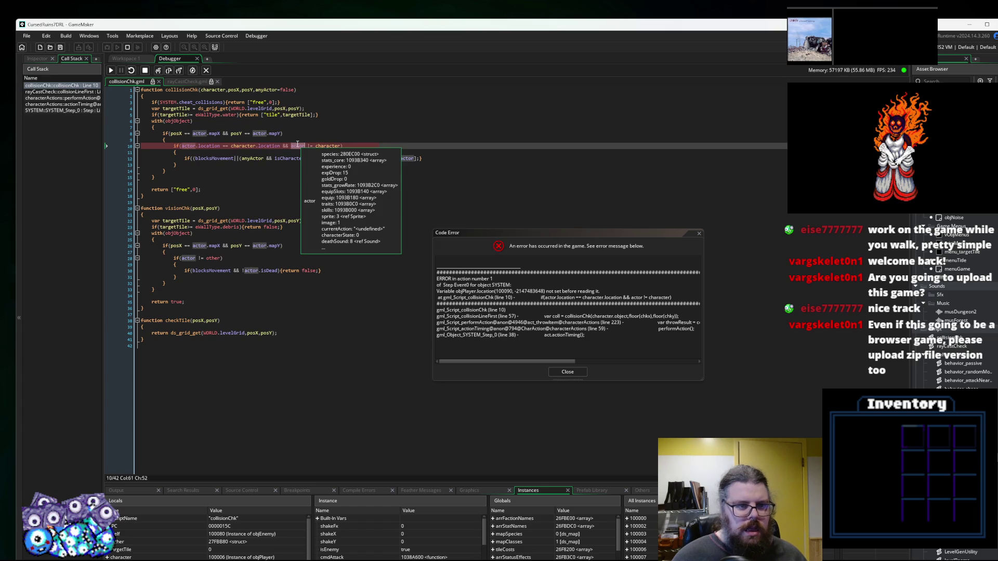
mouse_move(325, 147)
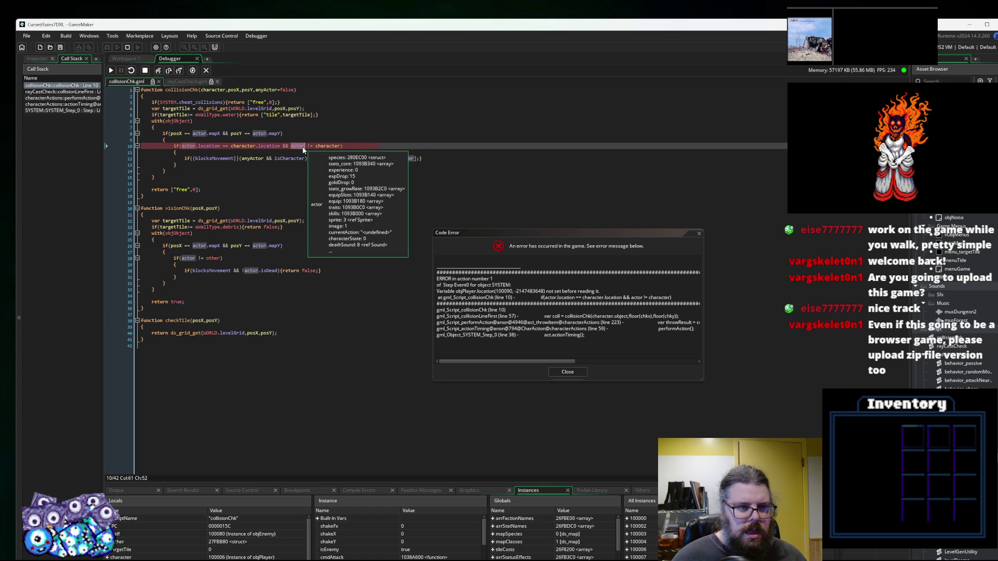
click(320, 146)
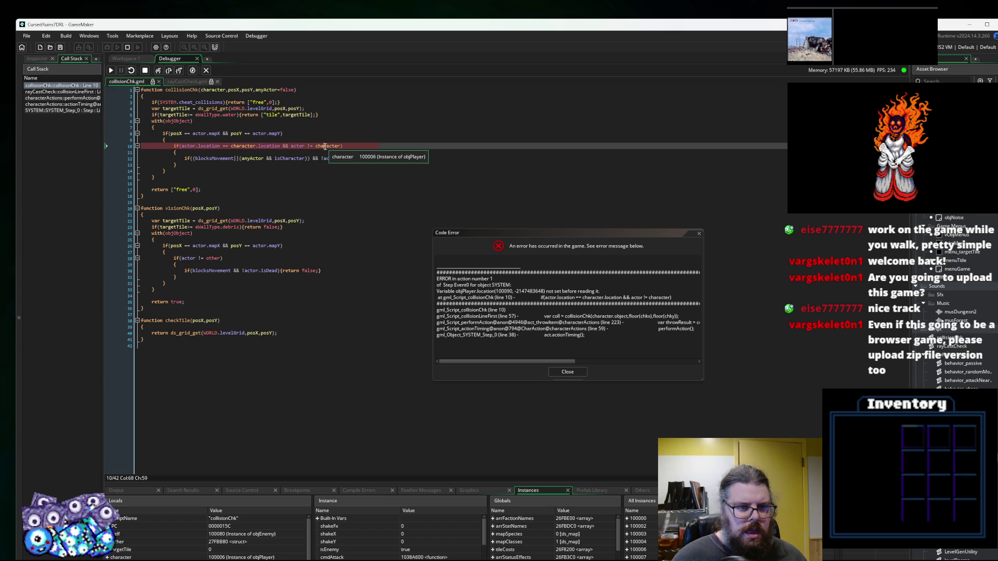
click(159, 72)
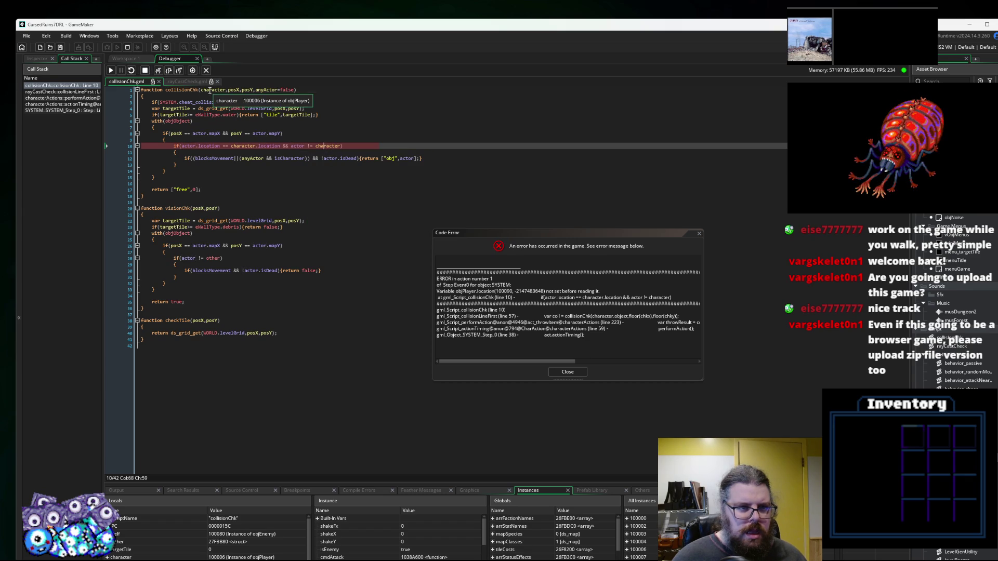
click(79, 103)
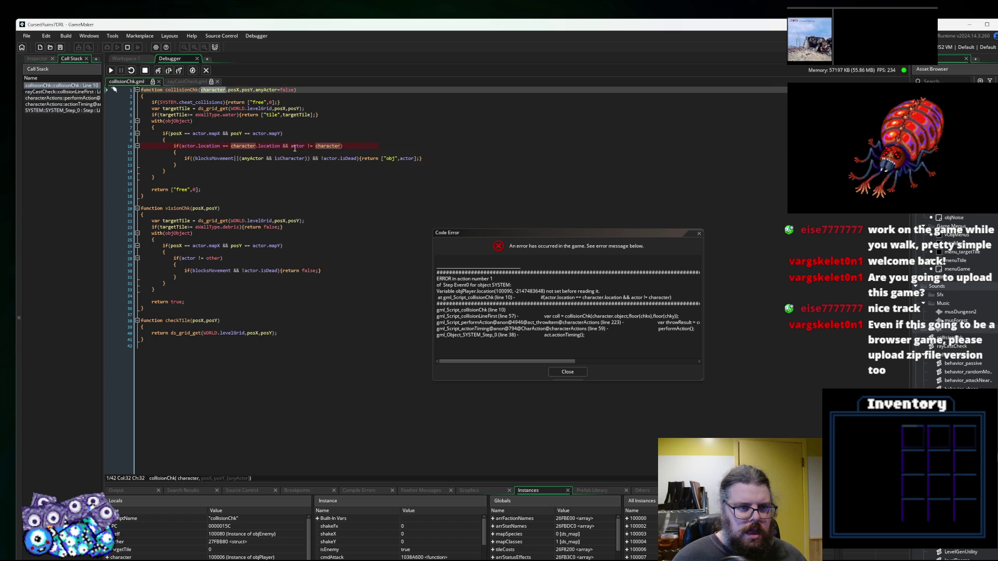
mouse_move(306, 147)
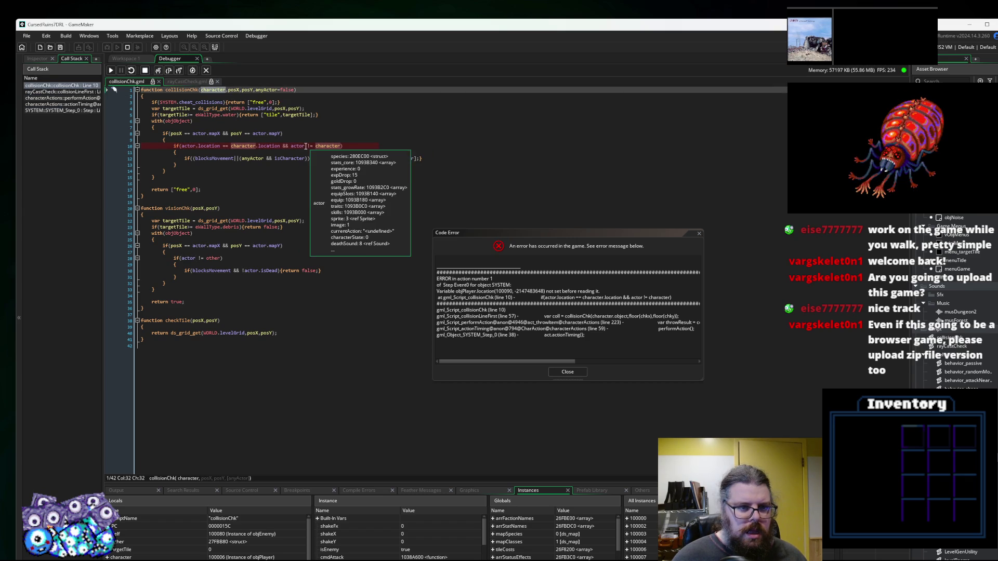
Open the collisionLineFirst frame, trace character.object on line 57, and close the error dialog.
click(66, 92)
double_click(67, 92)
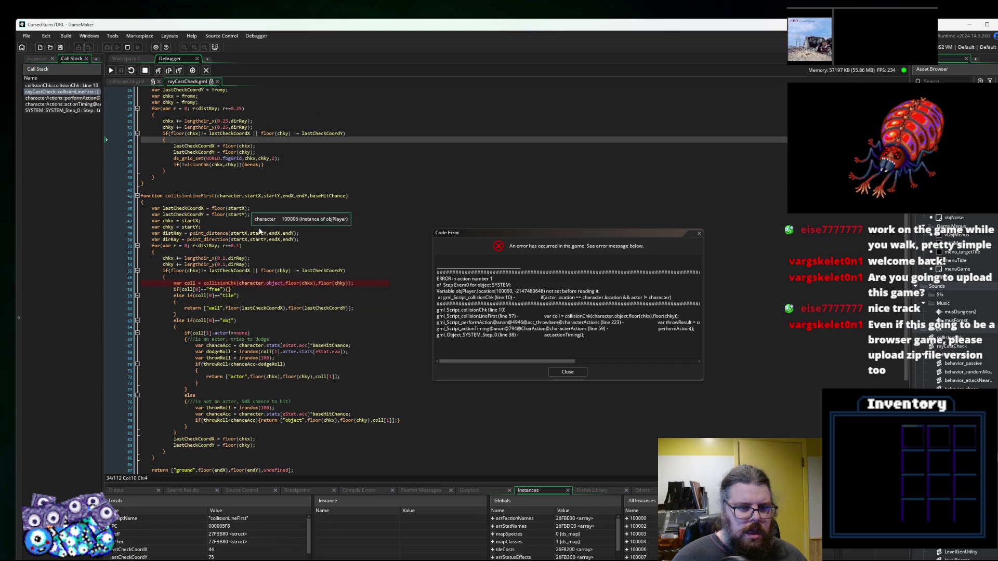
click(280, 282)
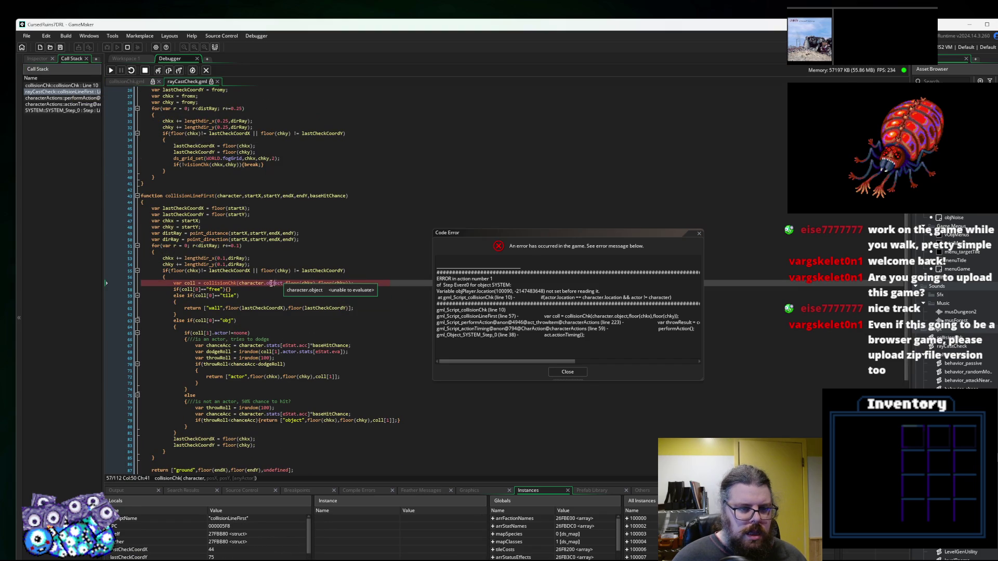
mouse_move(249, 283)
click(265, 283)
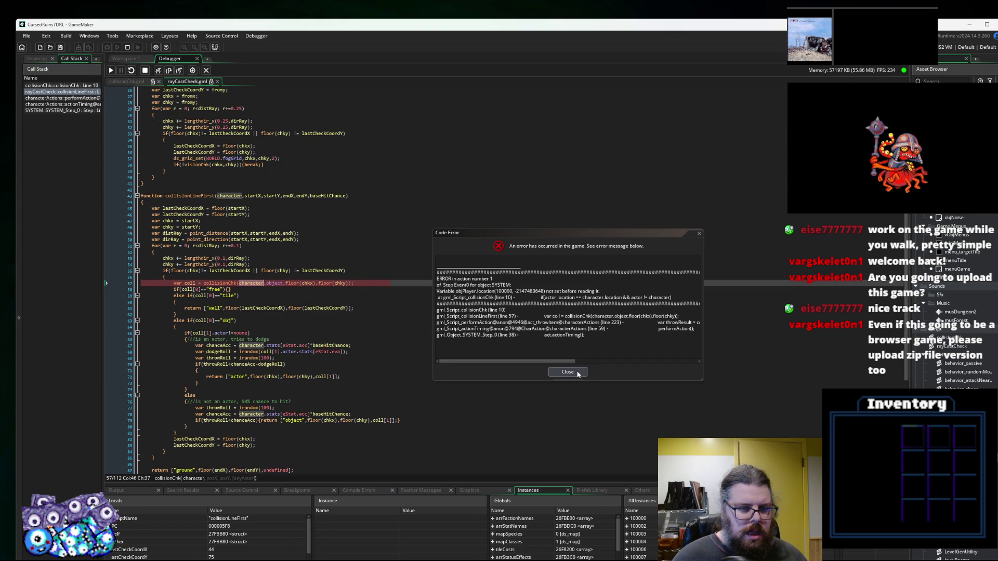
click(575, 373)
double_click(274, 283)
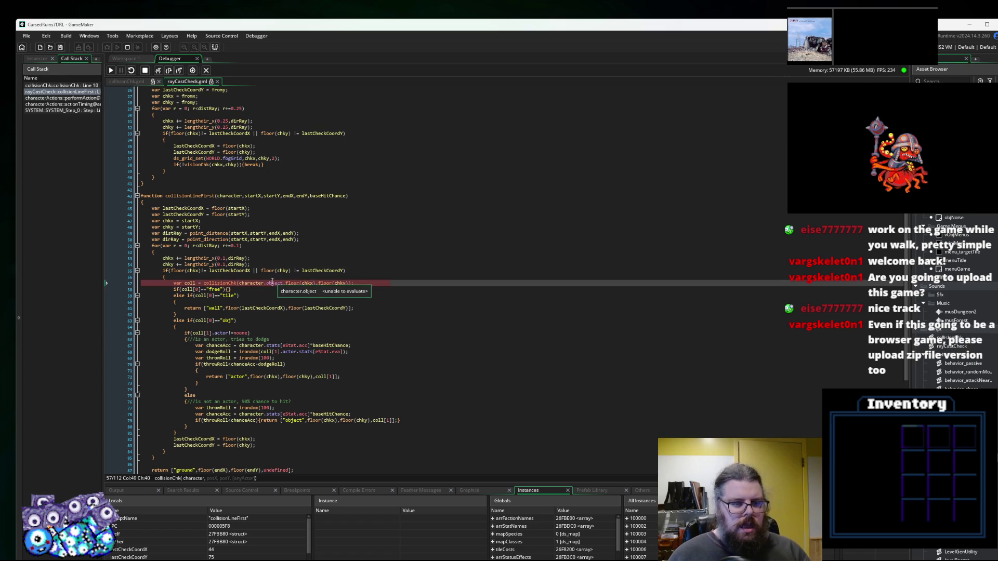
Delete object from character.object on line 57 and let the game continue.
click(157, 70)
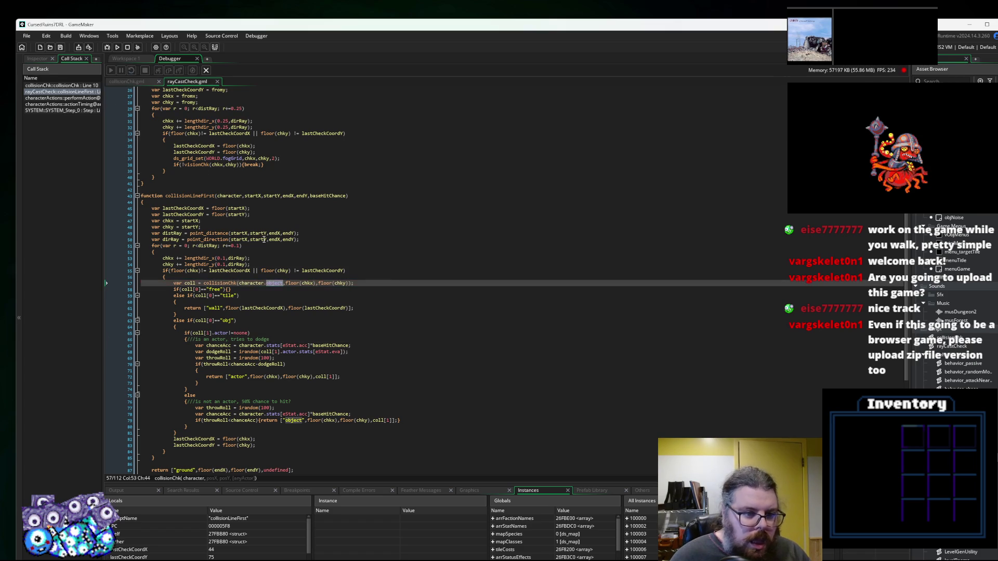
key(BackSpace)
key(BackSpace)
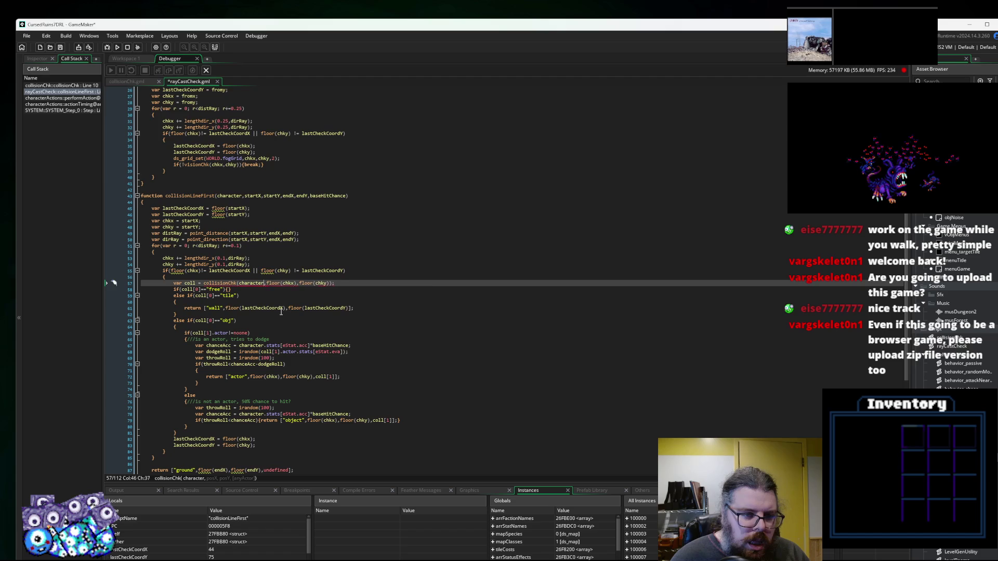
click(62, 47)
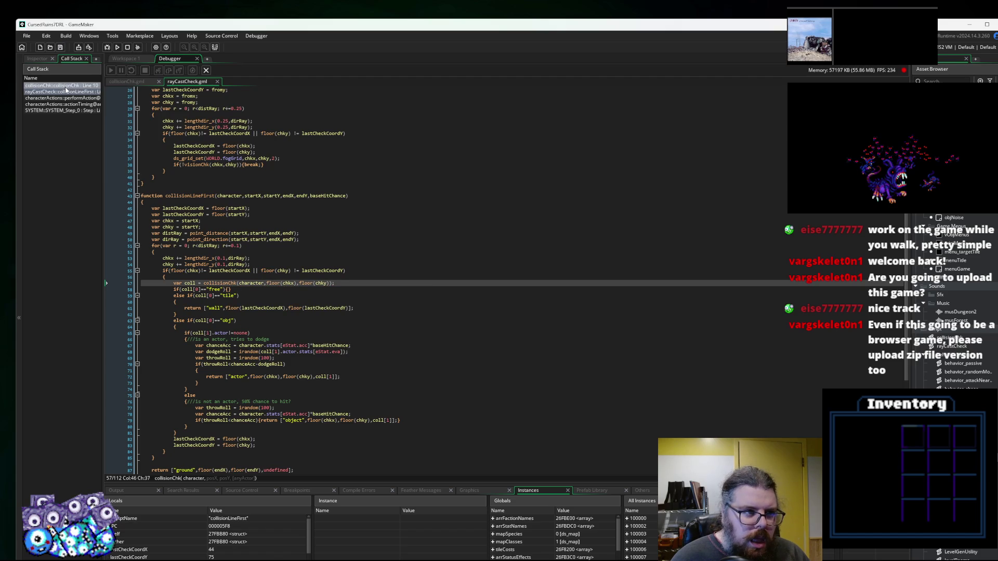
Inspect character.location and the isDead check in collisionChk, then stop and relaunch debugging.
middle_click(243, 146)
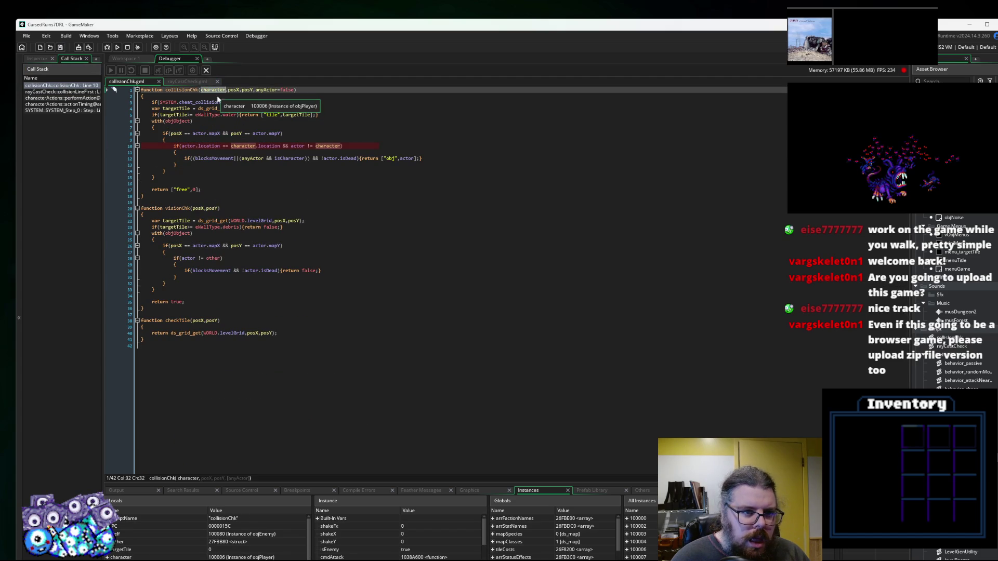
double_click(272, 148)
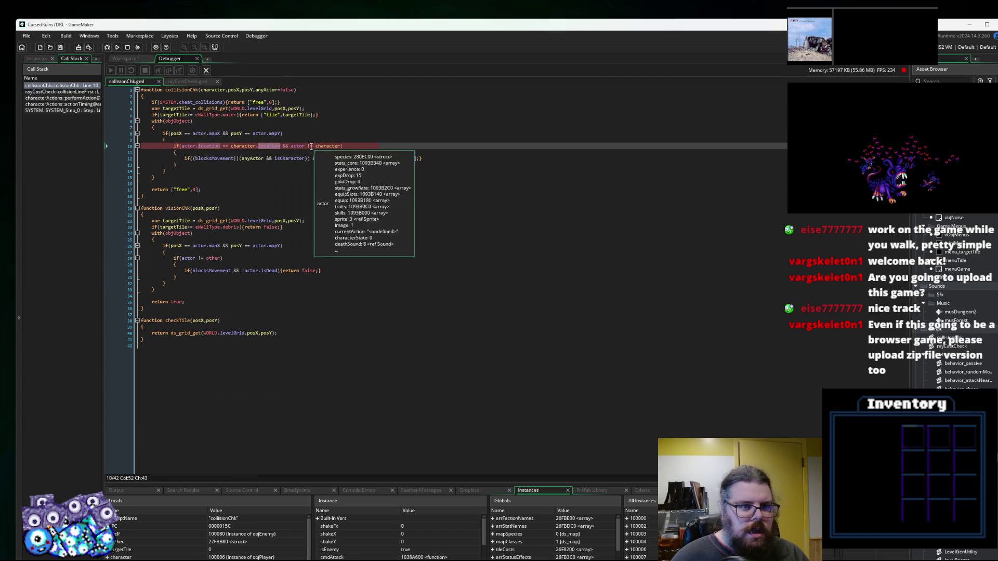
mouse_move(326, 147)
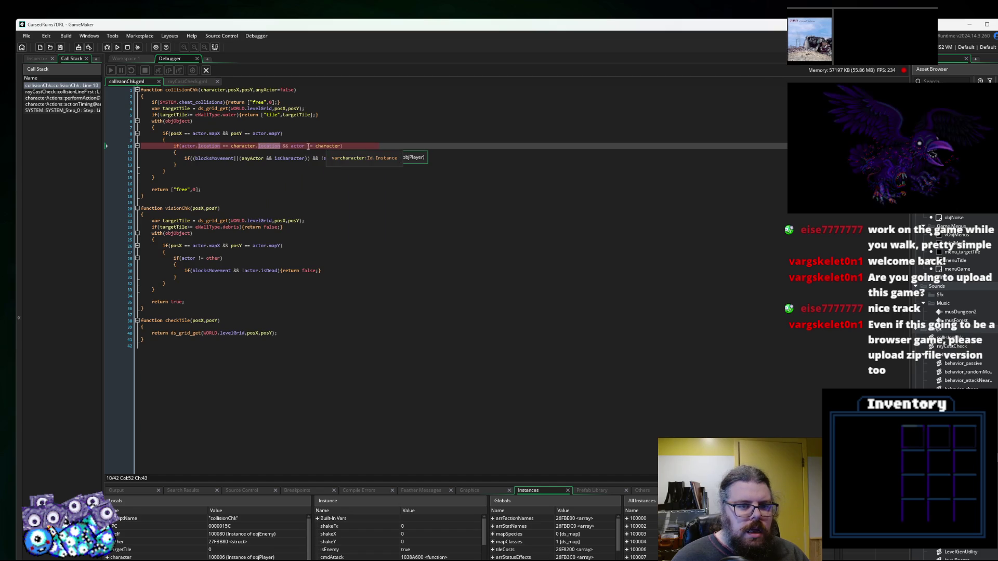
key(End)
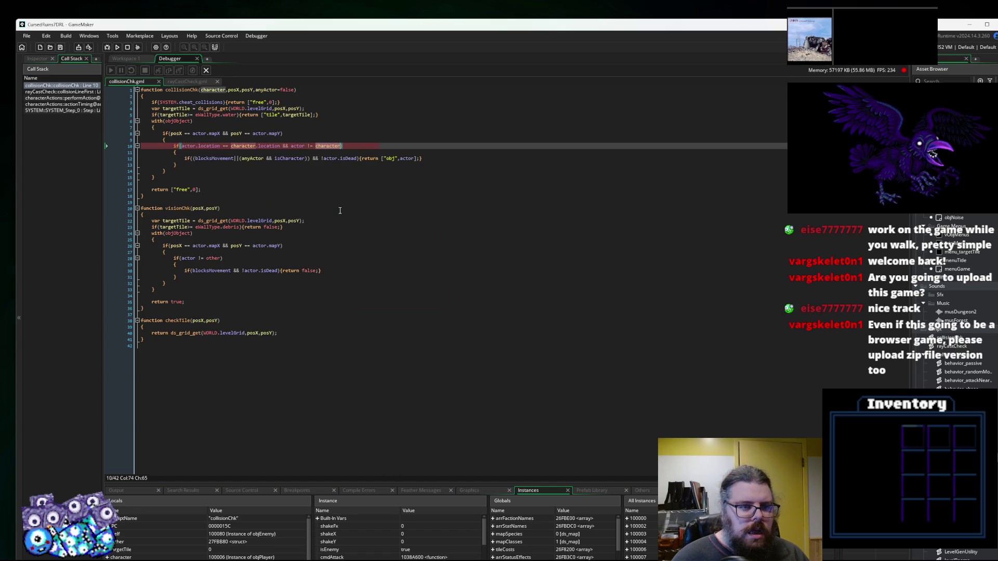
click(271, 170)
mouse_move(216, 158)
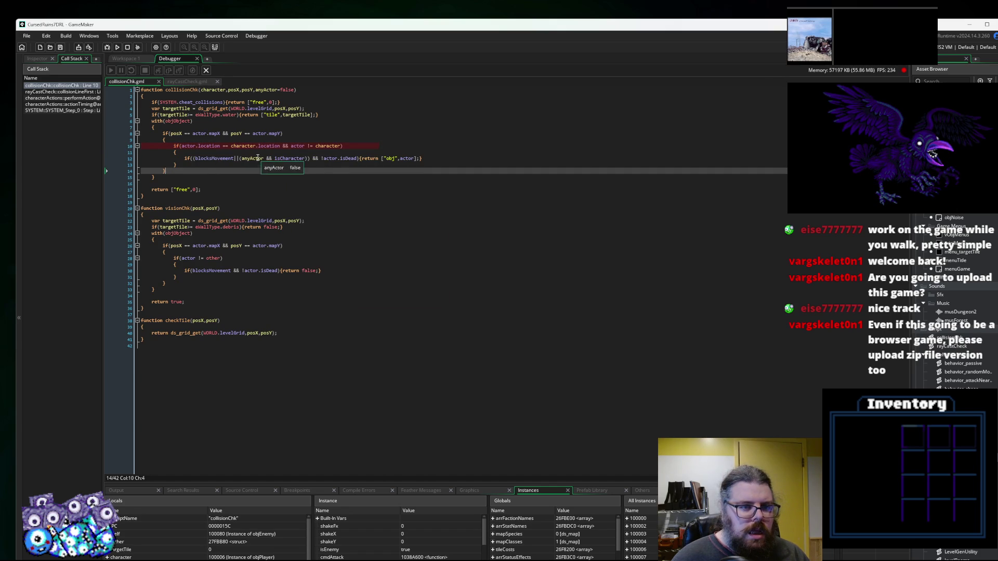
click(293, 158)
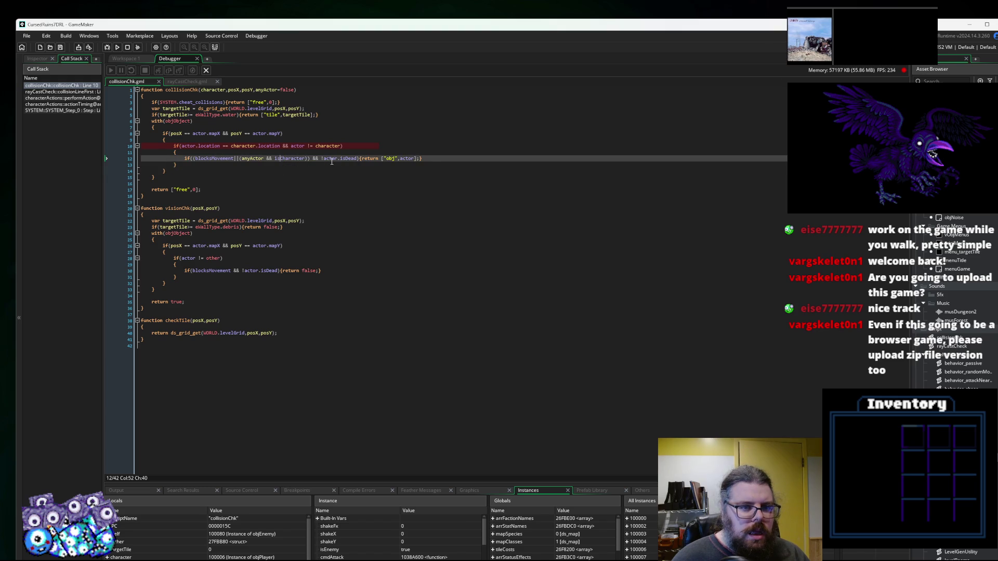
click(324, 184)
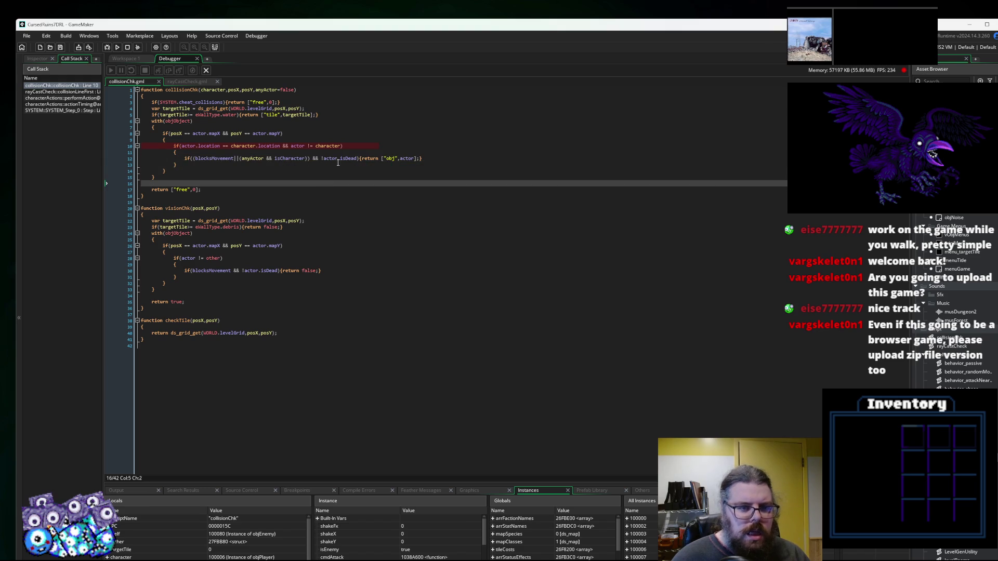
mouse_move(212, 133)
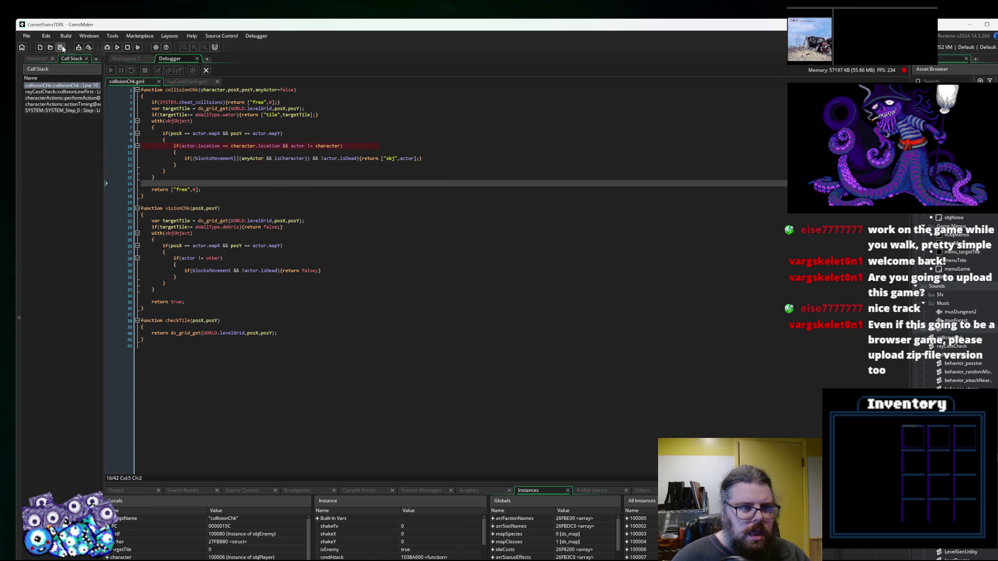
click(207, 71)
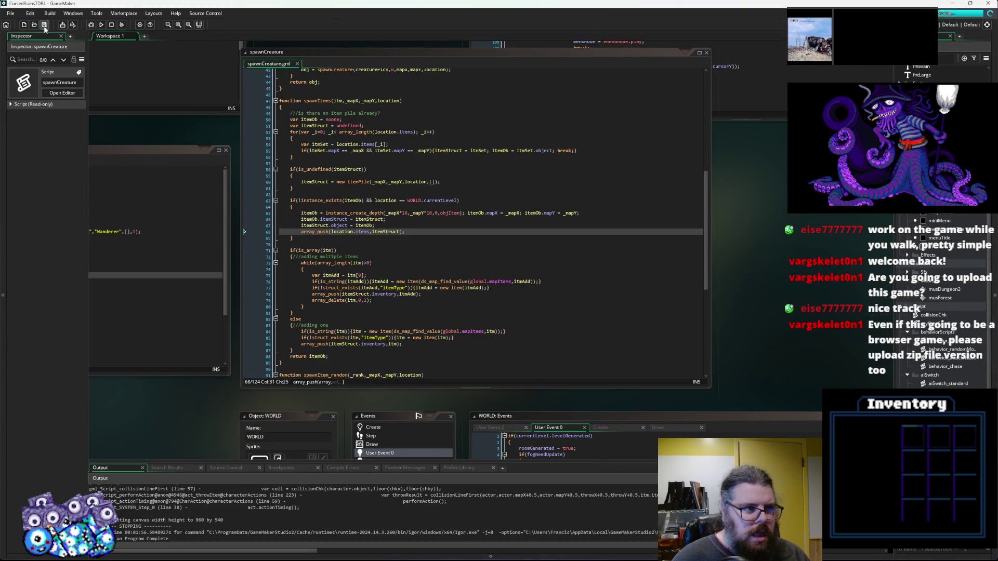
click(91, 25)
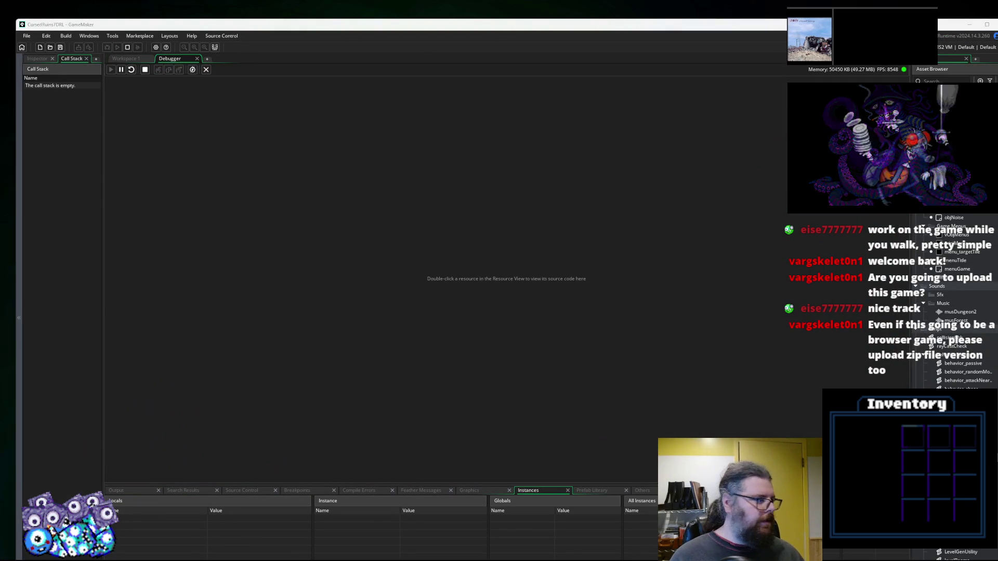
Start a new game and walk the player four tiles north.
key(Return)
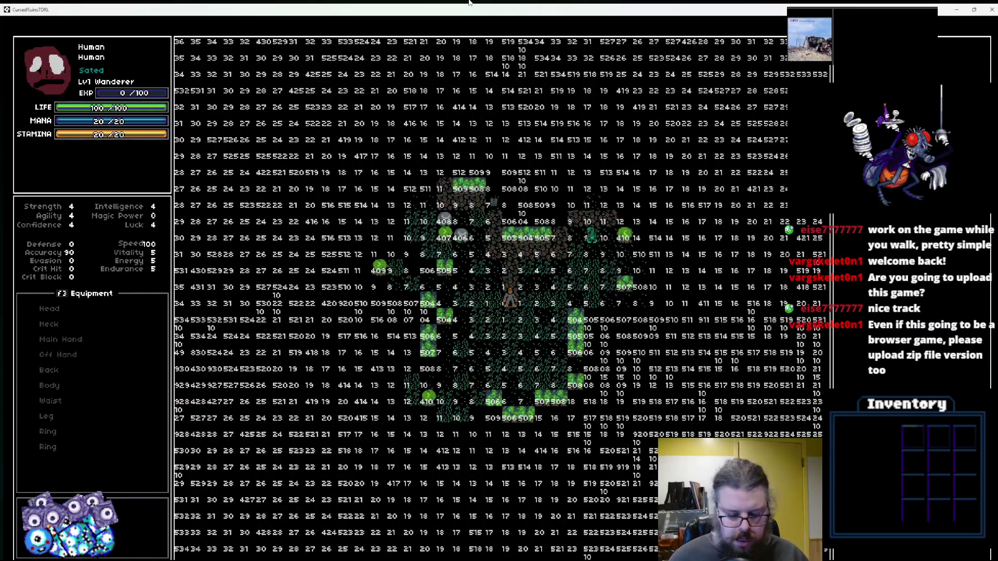
key(Up)
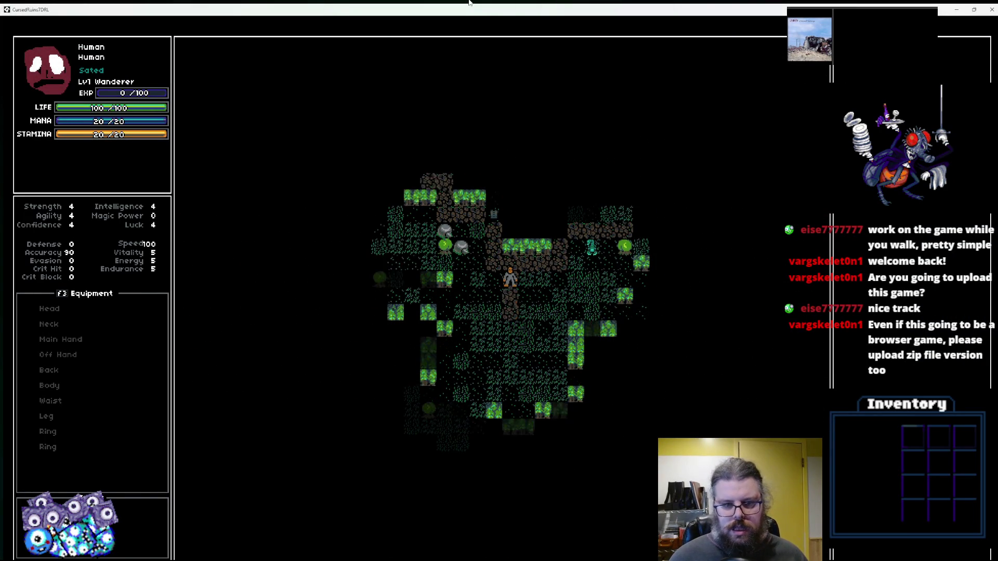
key(Up)
key(Up)
key(Up)
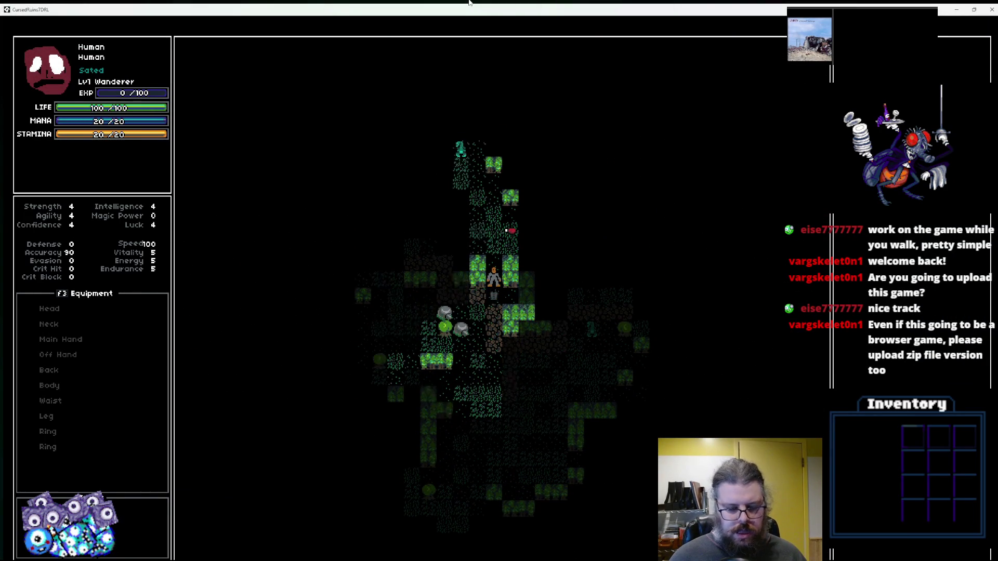
key(Up)
key(Up)
key(Up)
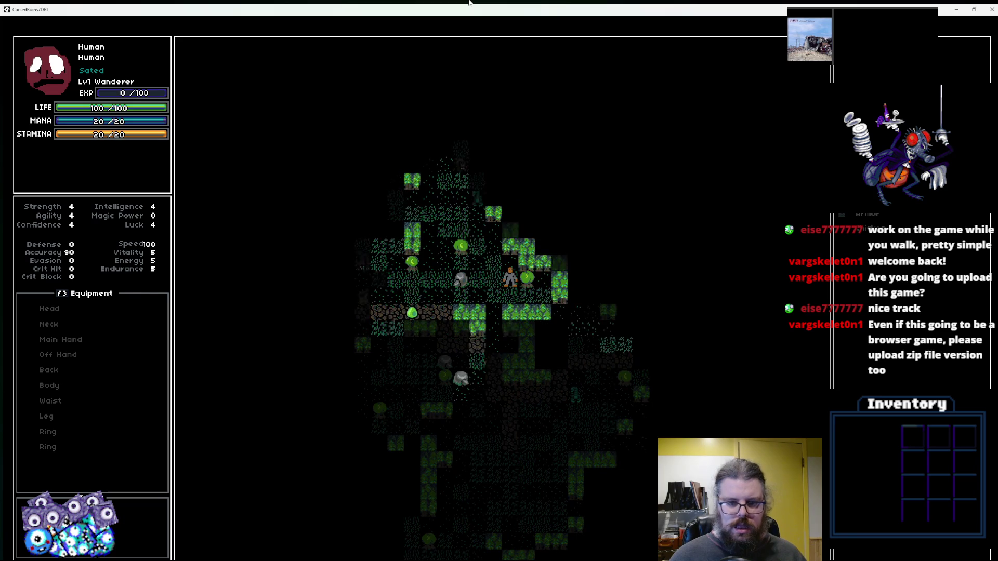
key(Up)
key(Up)
key(Up)
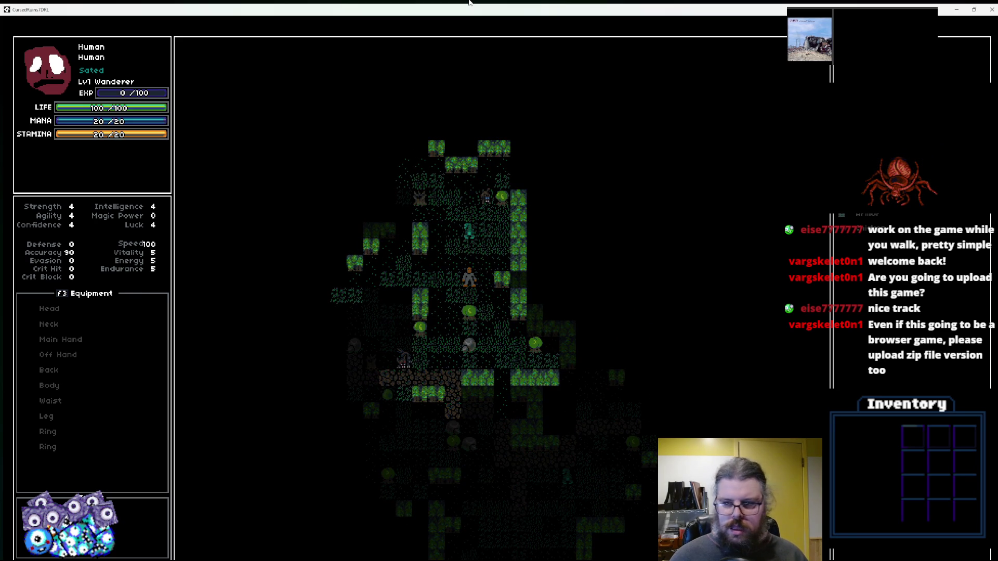
Throw an inventory item at the target tile, triggering the collisionLineFirst line 65 error.
key(Return)
key(Down)
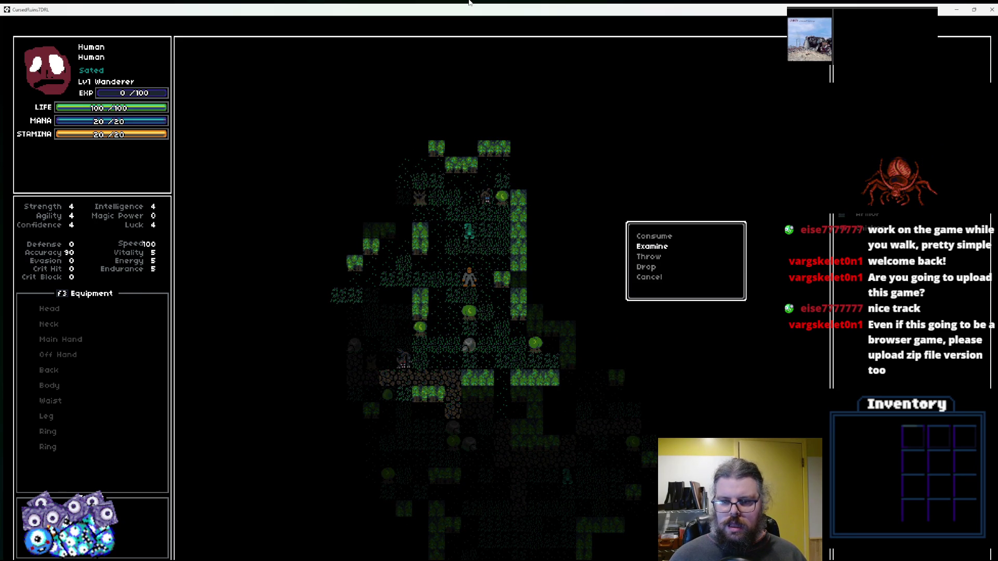
key(Return)
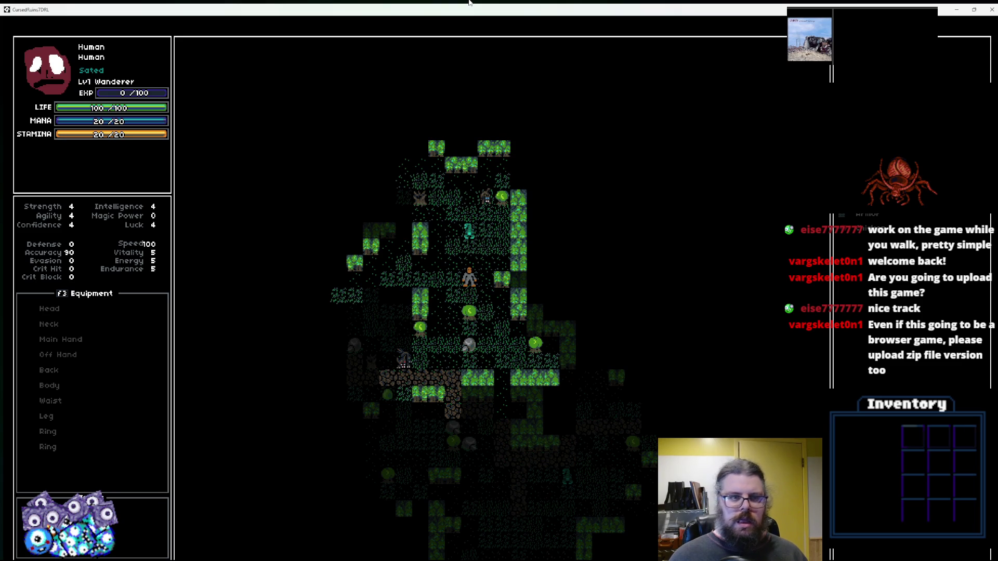
key(Return)
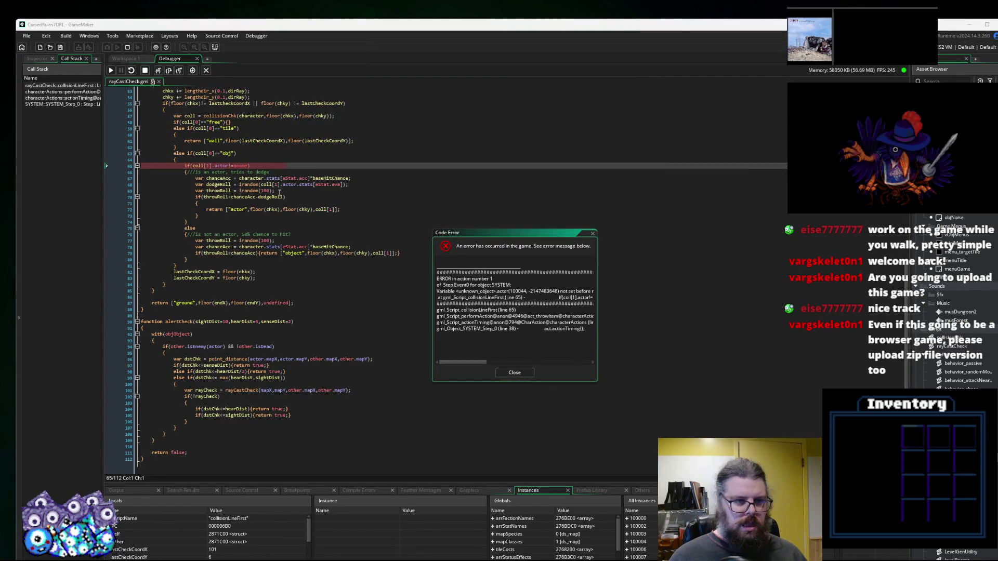
Enlarge the variable panels, expand coll and coll[1]'s creature struct, then close the error dialog.
mouse_move(219, 210)
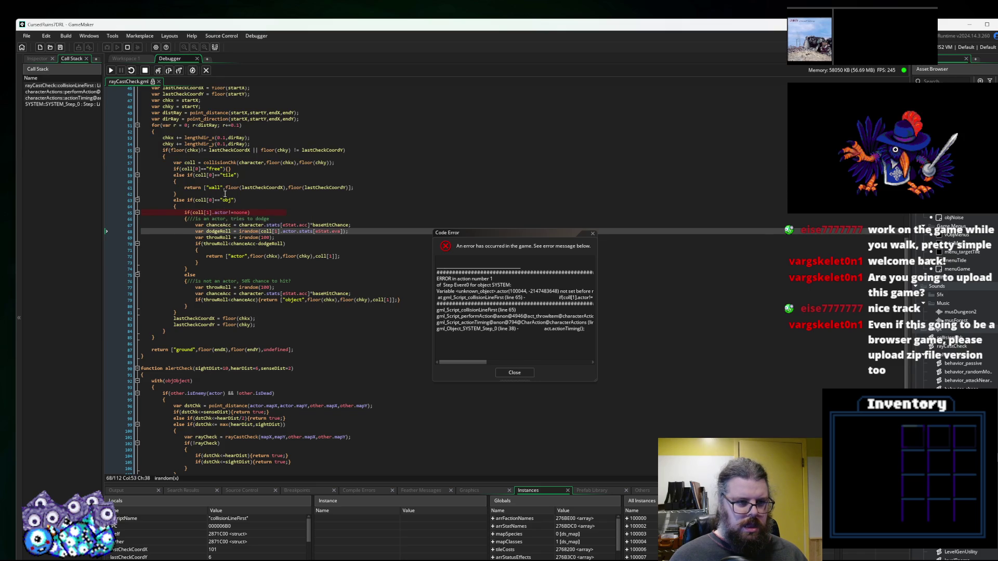
drag(359, 483, 355, 365)
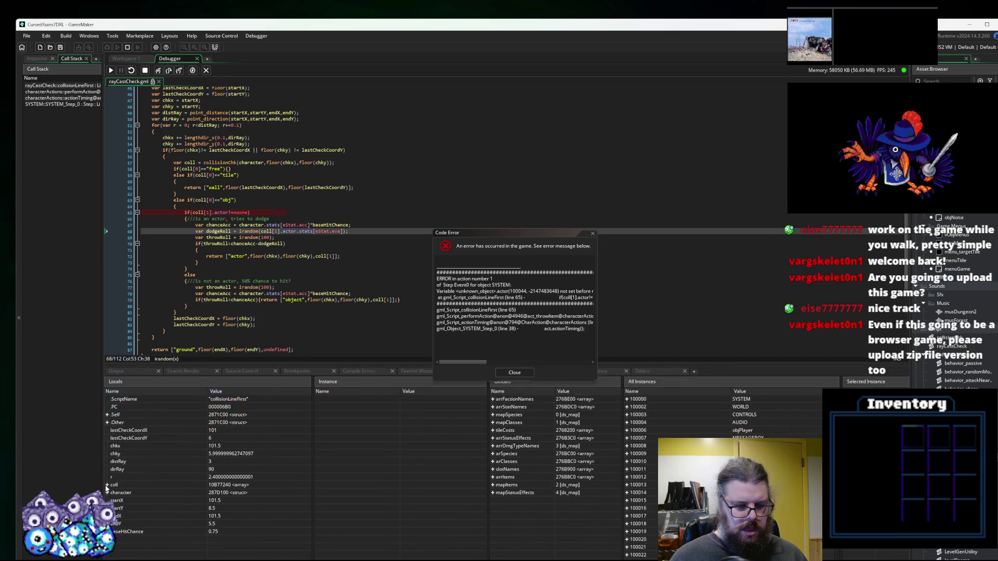
click(107, 485)
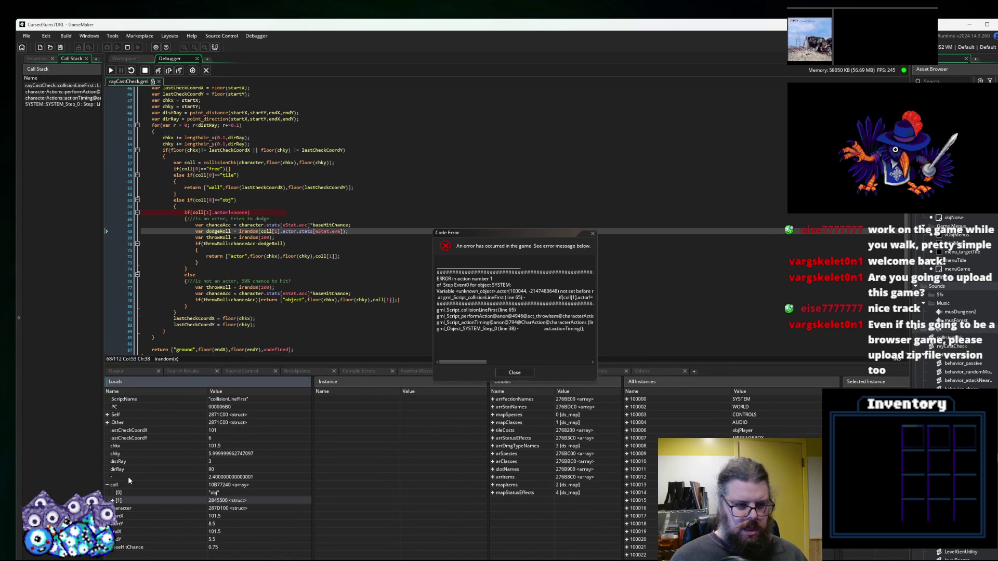
click(217, 213)
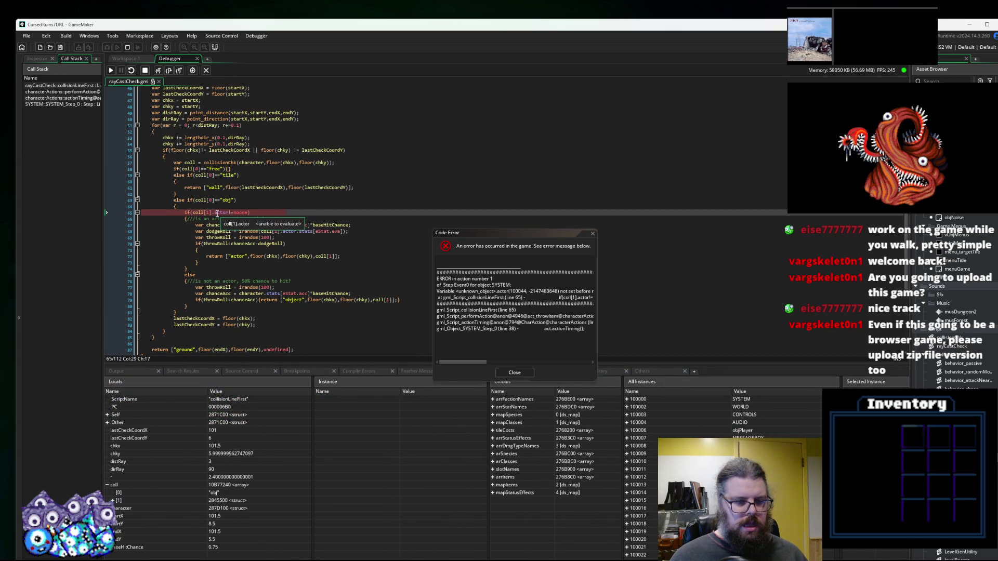
click(112, 501)
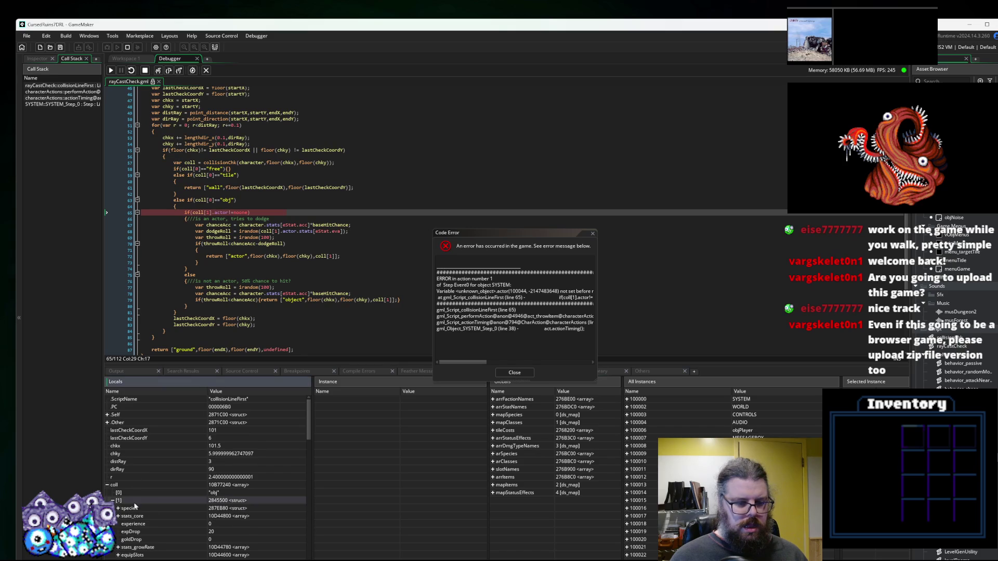
scroll(160, 505, down, 3)
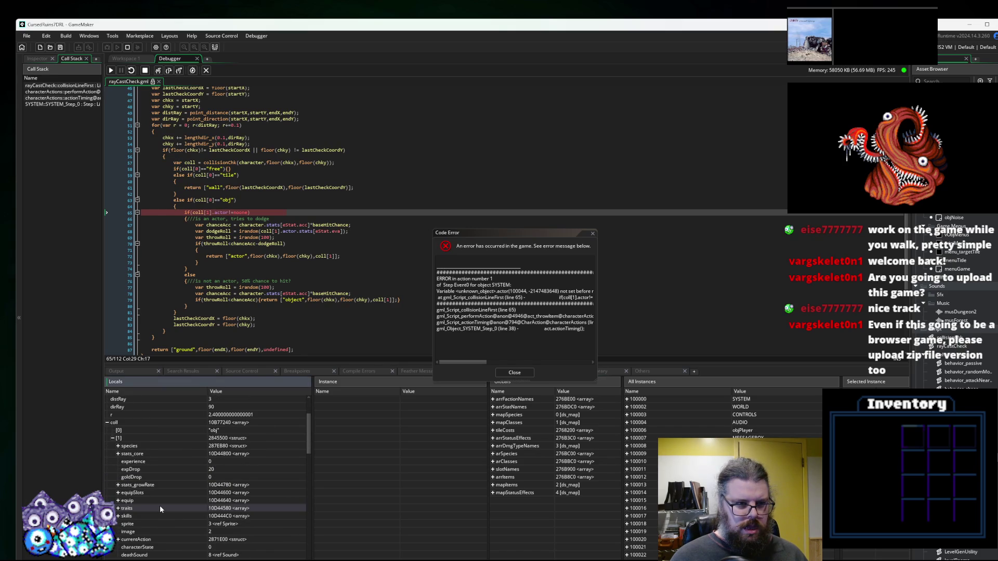
click(515, 372)
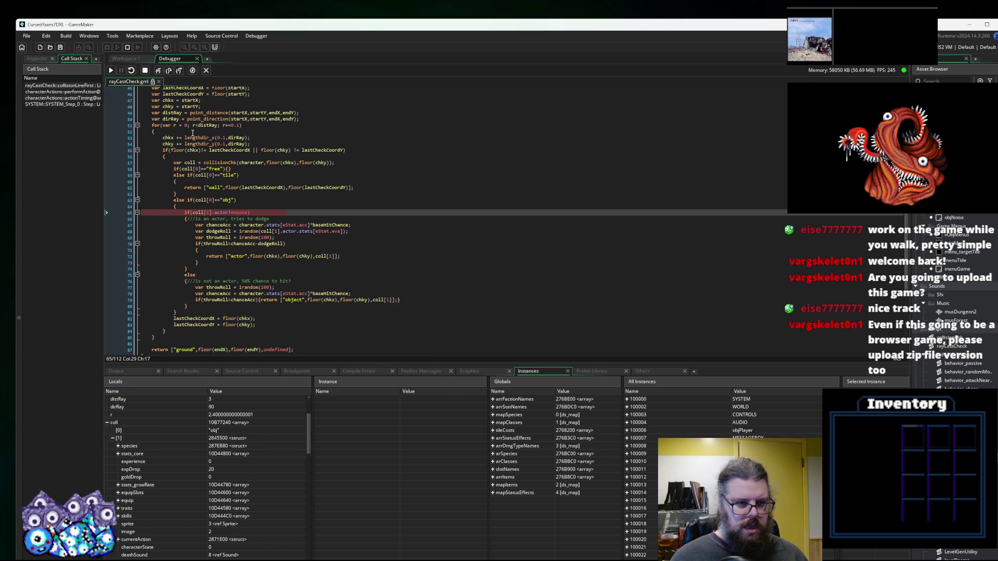
Remove '.actor' after coll[1] on lines 65 and 68 of rayCastCheck.
double_click(225, 213)
key(BackSpace)
key(BackSpace)
click(427, 159)
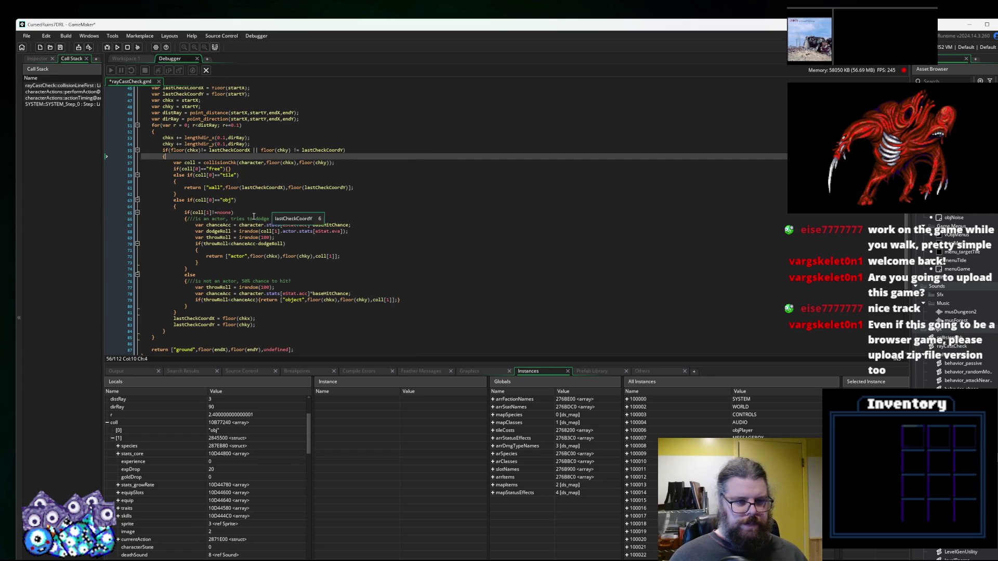
double_click(290, 232)
key(BackSpace)
key(BackSpace)
Review the remaining coll uses in rayCastCheck, then stop the running game.
click(397, 164)
scroll(397, 163, down, 1)
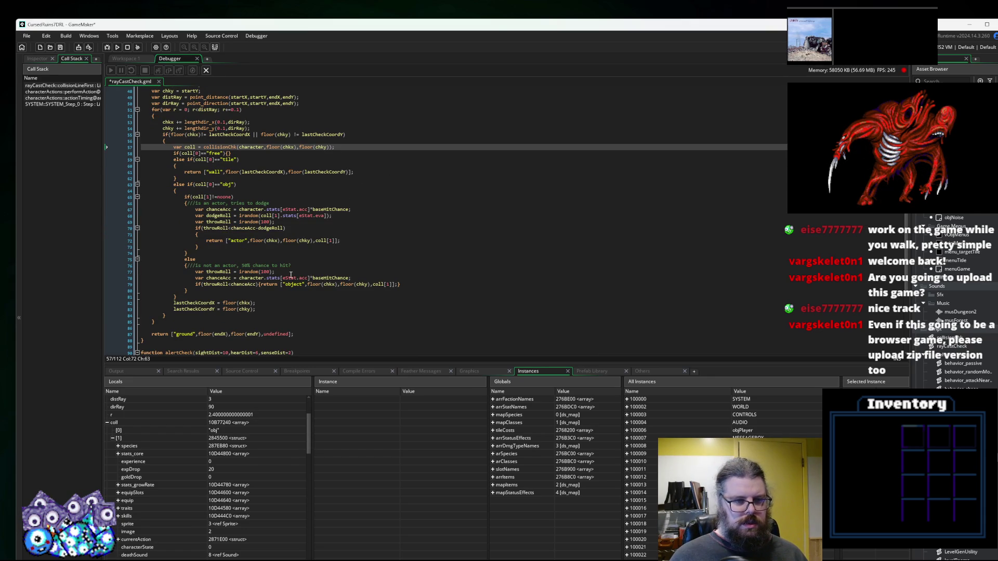
click(271, 215)
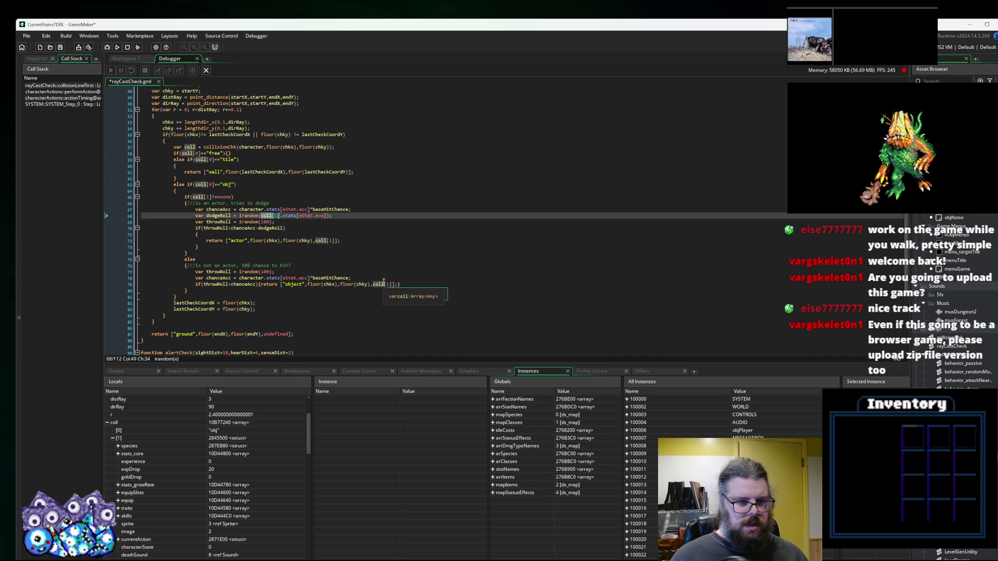
scroll(360, 281, down, 3)
click(360, 281)
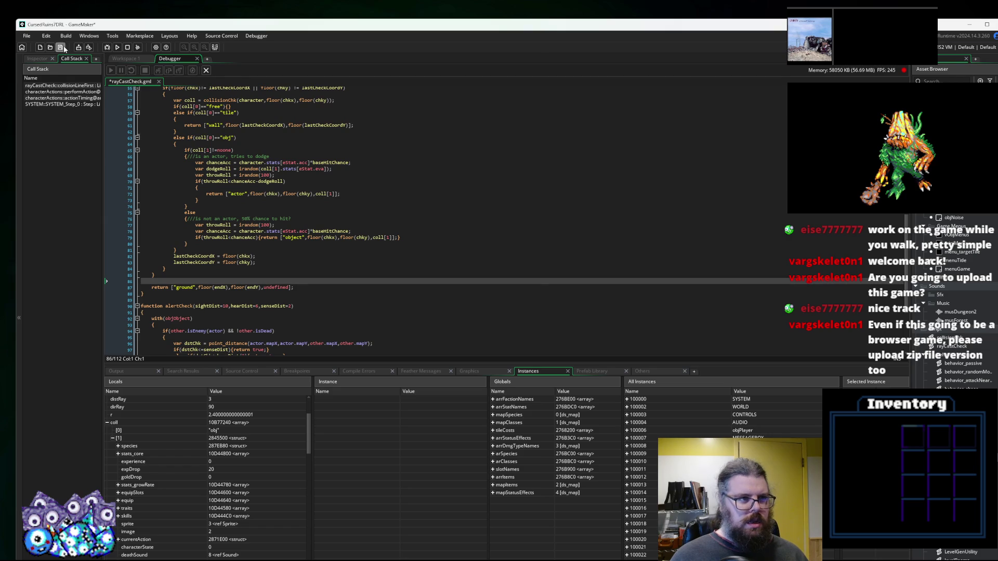
click(206, 70)
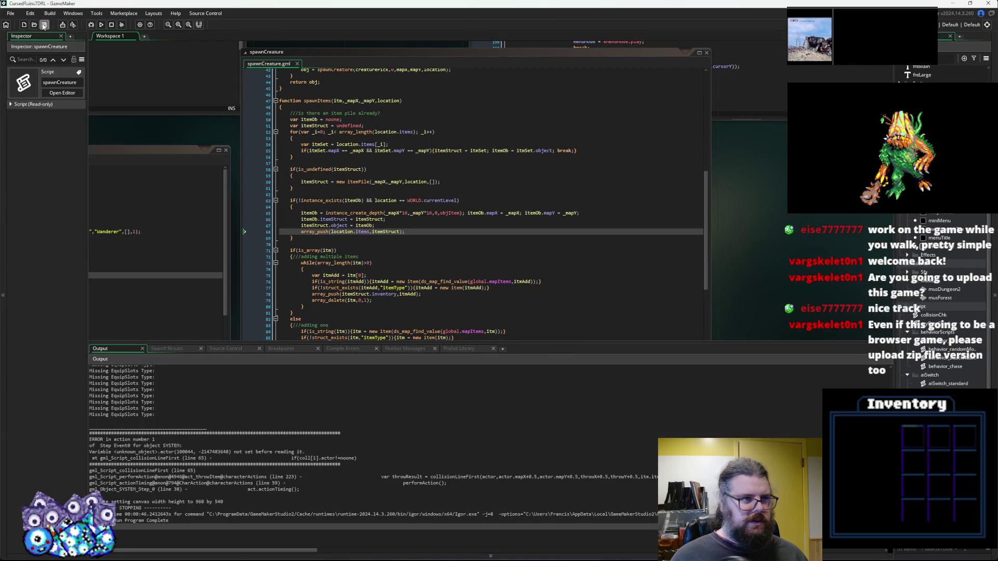
Relaunch the game with debugging, maximize its window and start a new game.
click(90, 25)
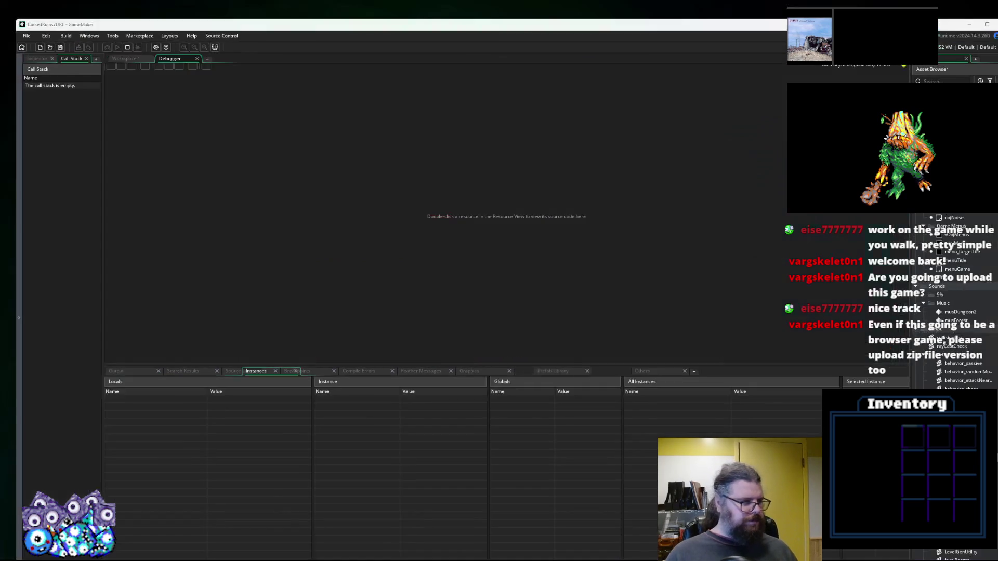
drag(223, 294, 466, 2)
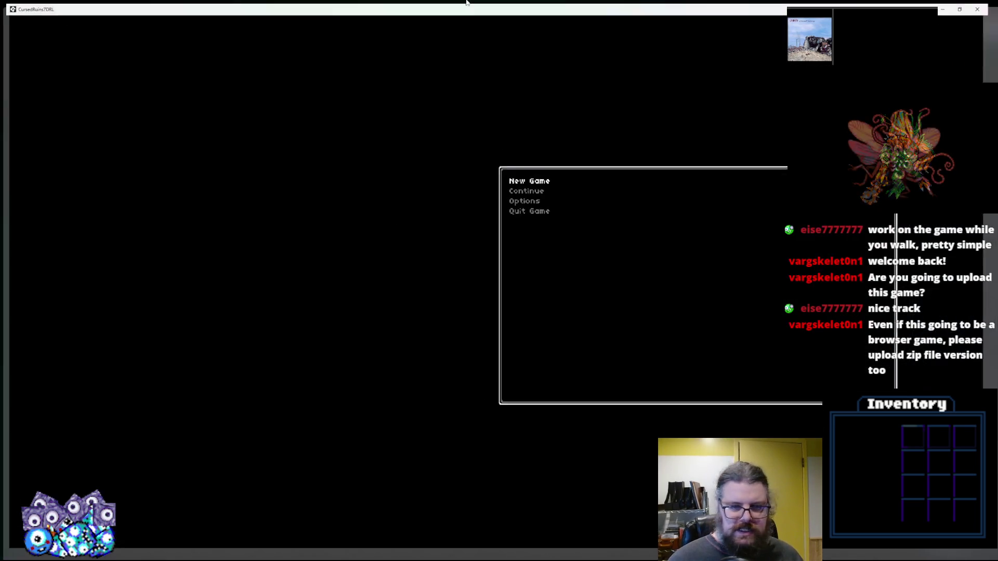
key(Return)
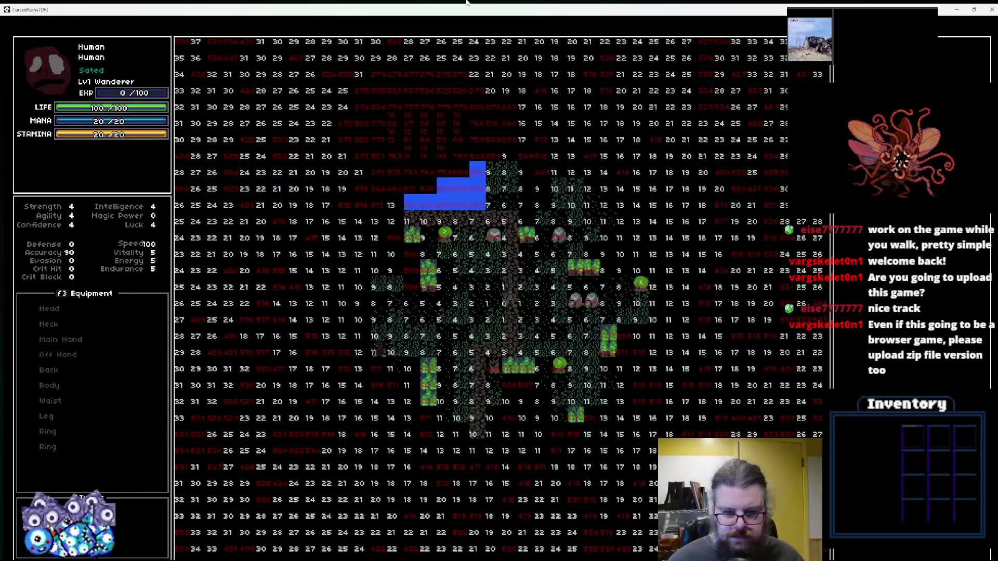
Walk the player up and left through the forest with the arrow keys.
key(Up)
key(Up)
key(Up)
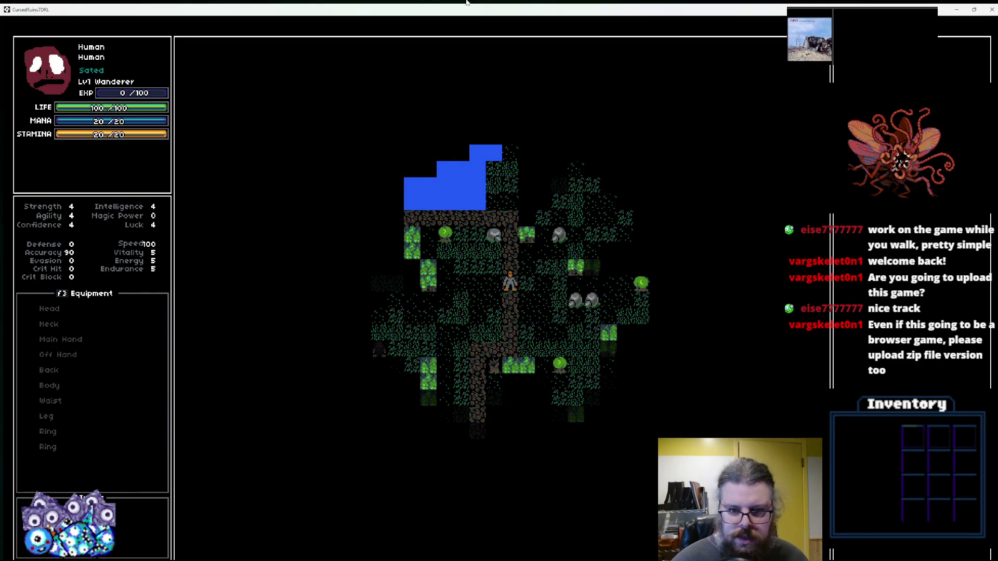
key(Up)
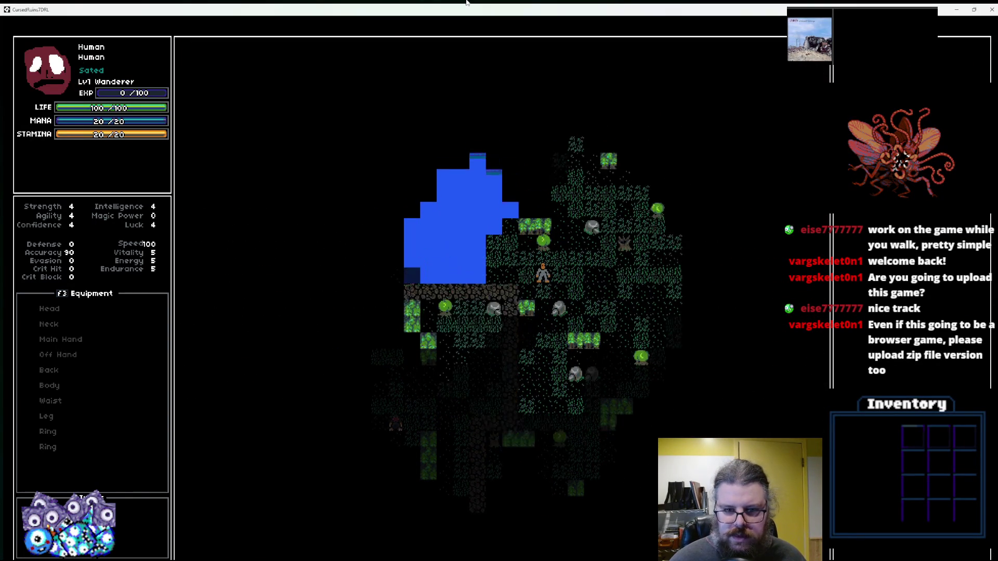
key(Left)
key(Left)
key(Left)
key(Left)
key(Left)
key(Left)
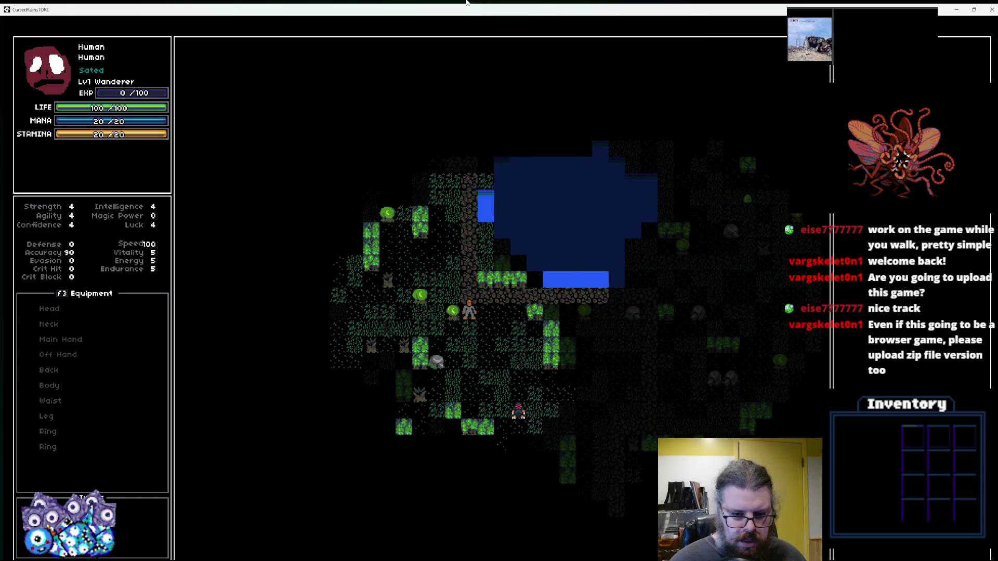
key(Down)
key(Down)
key(Left)
key(Left)
key(Left)
key(Left)
key(Left)
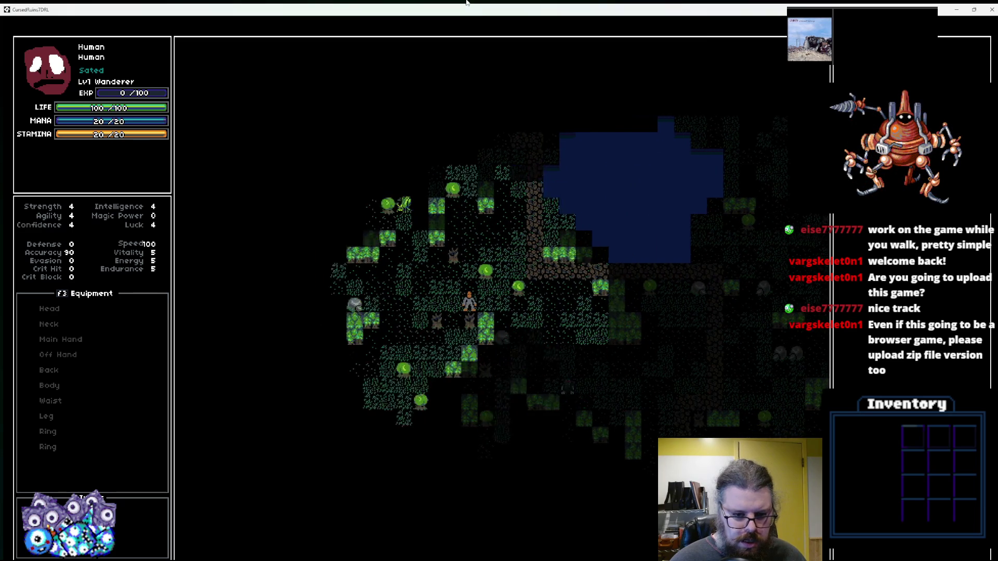
key(Up)
key(Left)
key(Left)
key(Up)
key(Up)
key(Up)
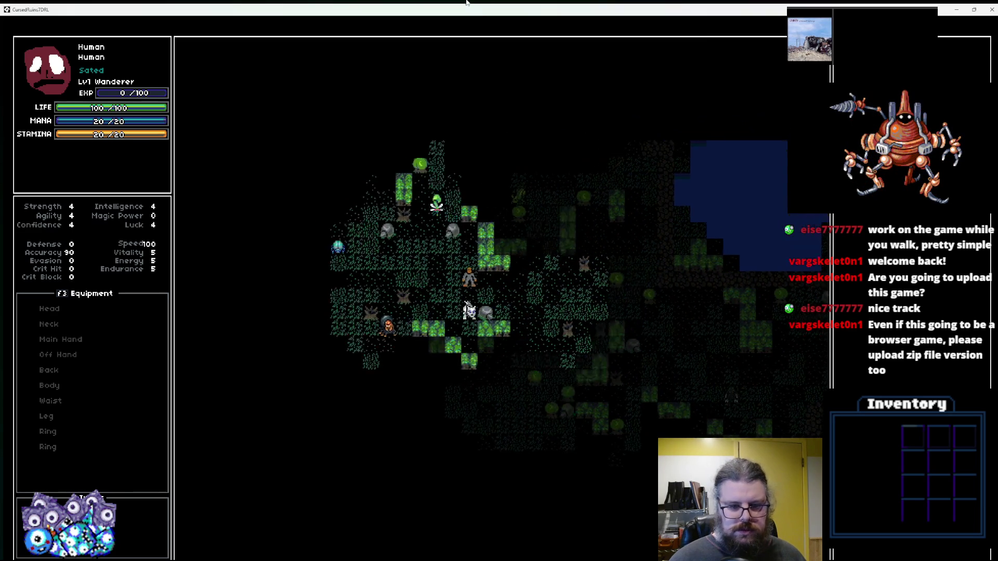
key(Left)
key(Left)
key(Left)
key(Left)
key(Left)
key(Left)
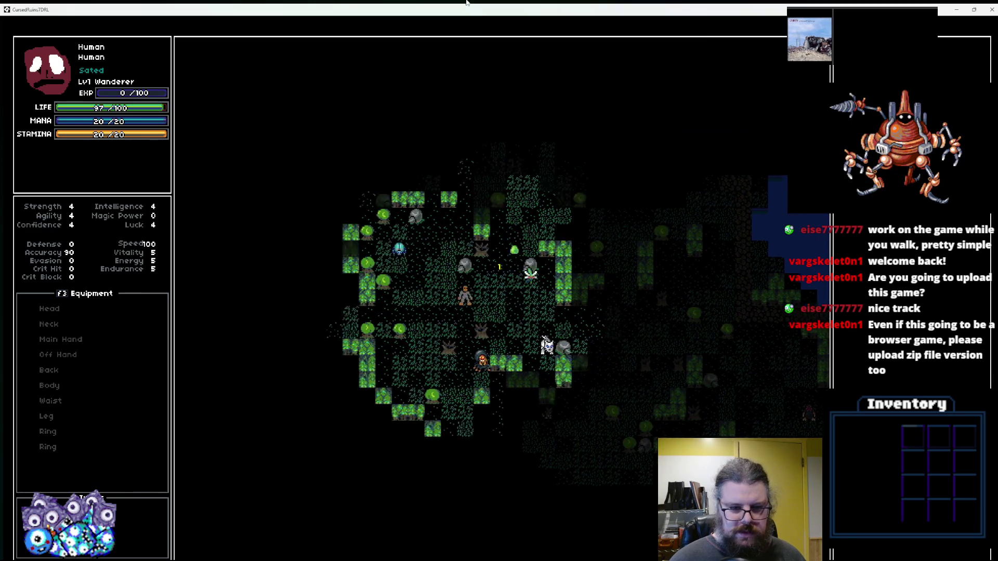
key(Up)
key(Up)
key(Up)
key(Up)
key(Up)
key(Up)
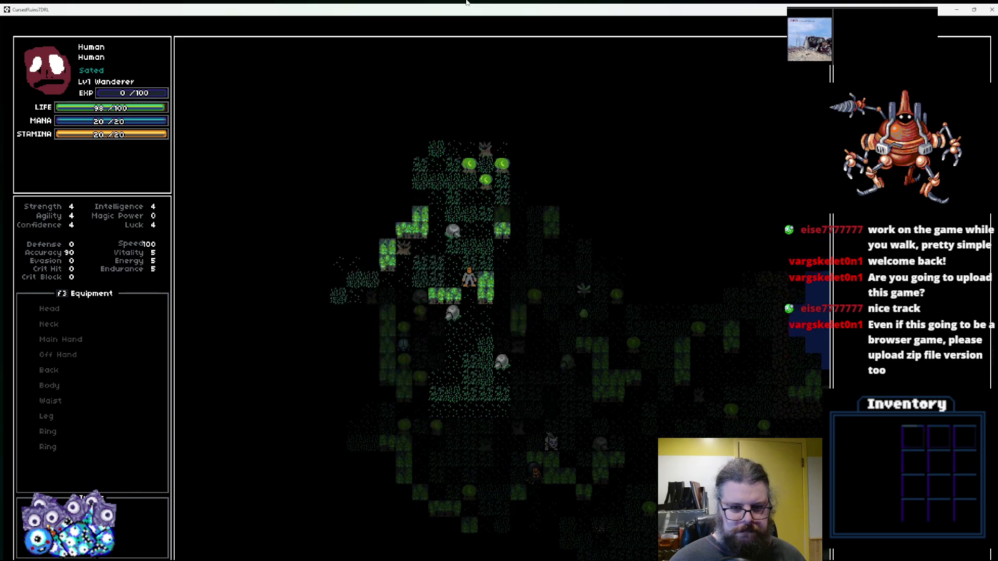
key(Left)
key(Up)
key(Up)
key(Up)
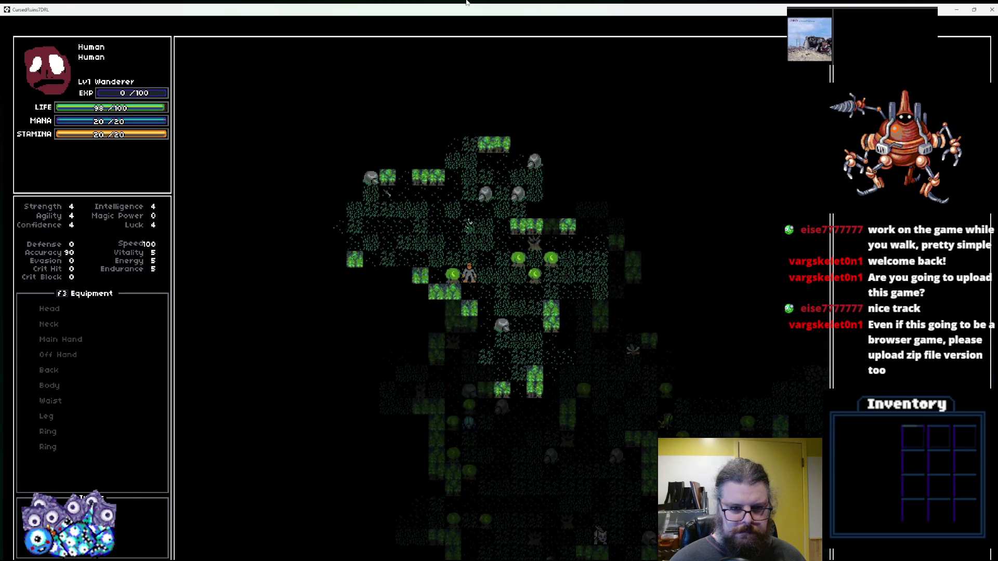
key(Left)
key(Left)
key(Left)
key(Up)
key(Up)
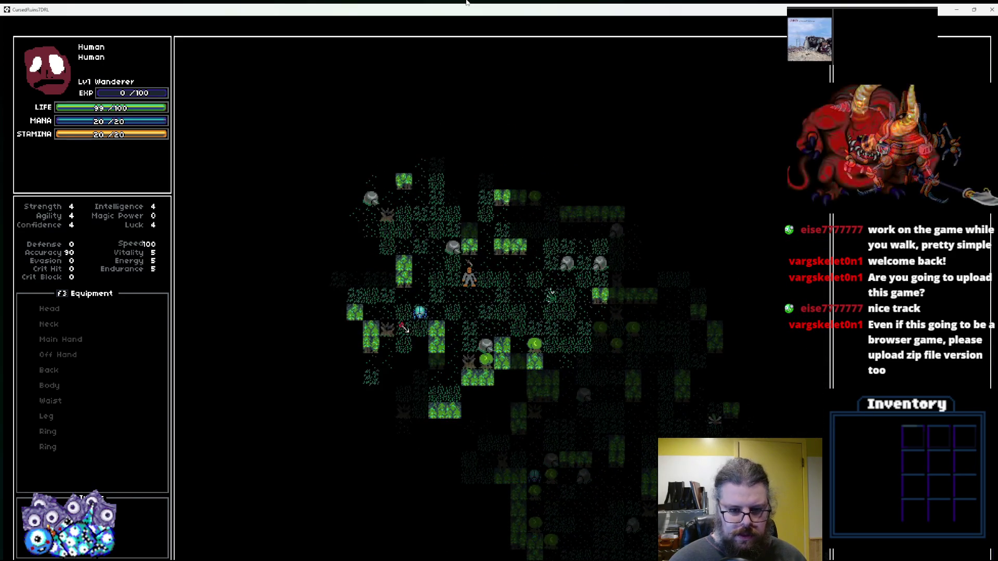
key(Right)
key(Down)
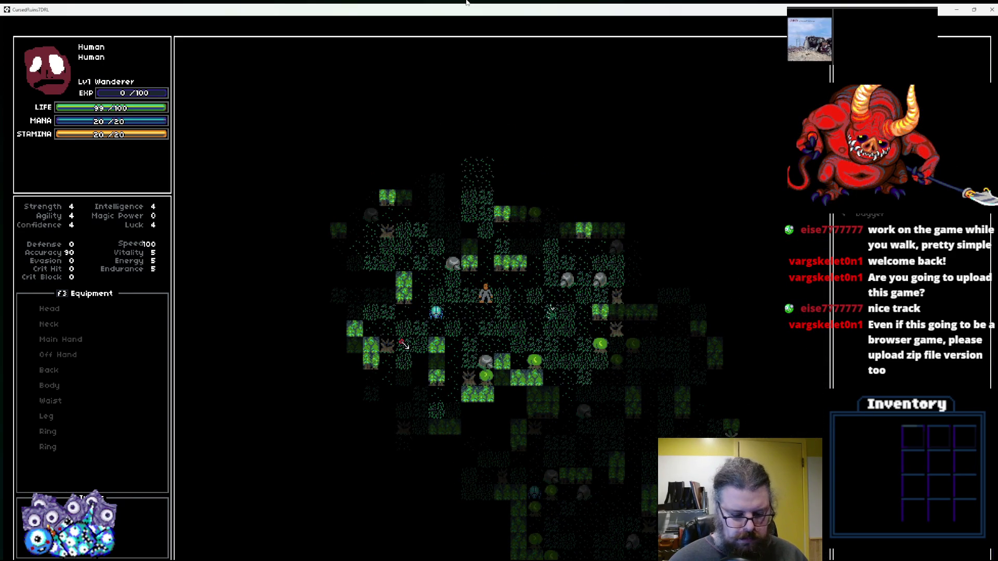
Open an inventory item's actions, walk beside a monster and pick Throw.
key(Return)
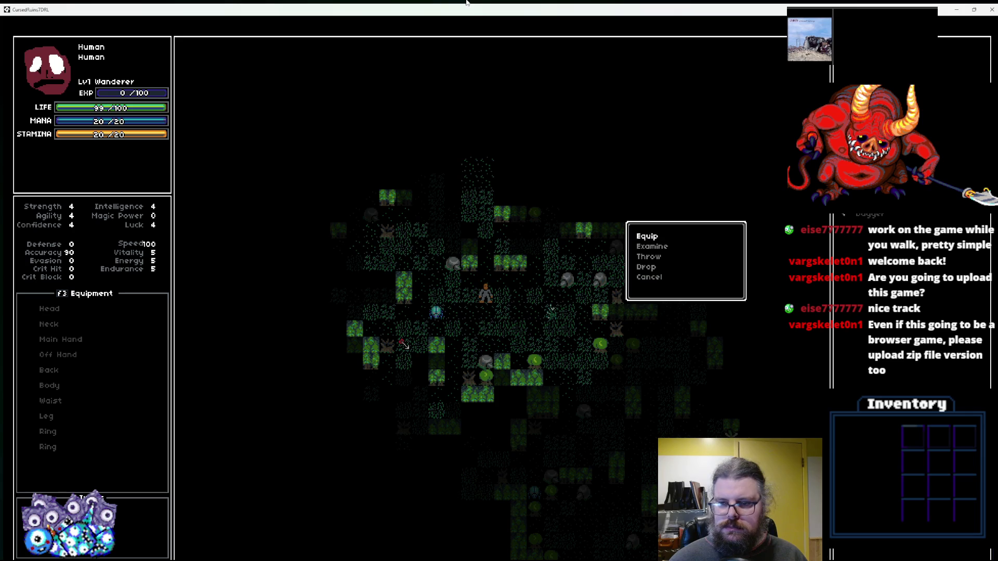
key(Return)
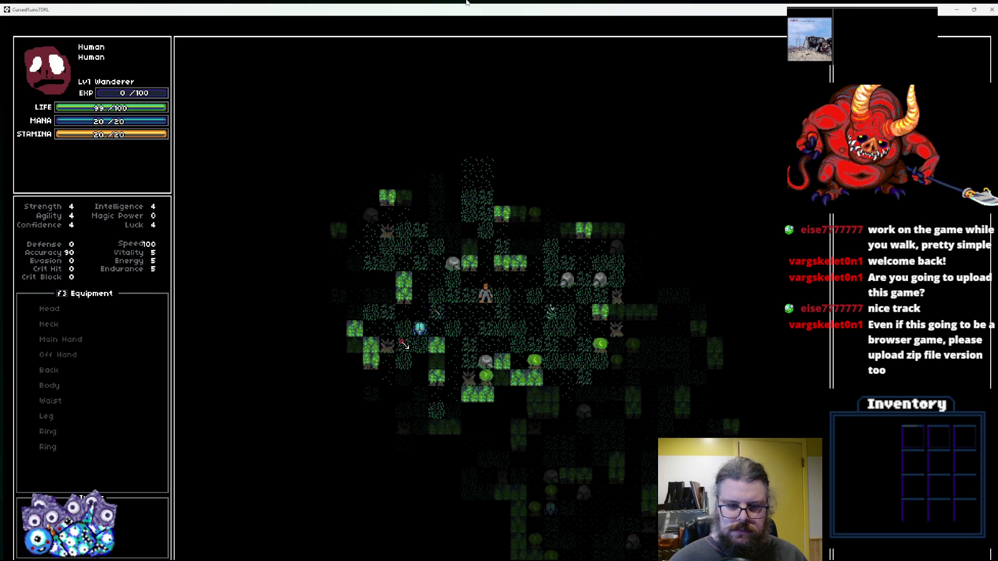
key(Down)
key(Left)
key(Left)
key(Left)
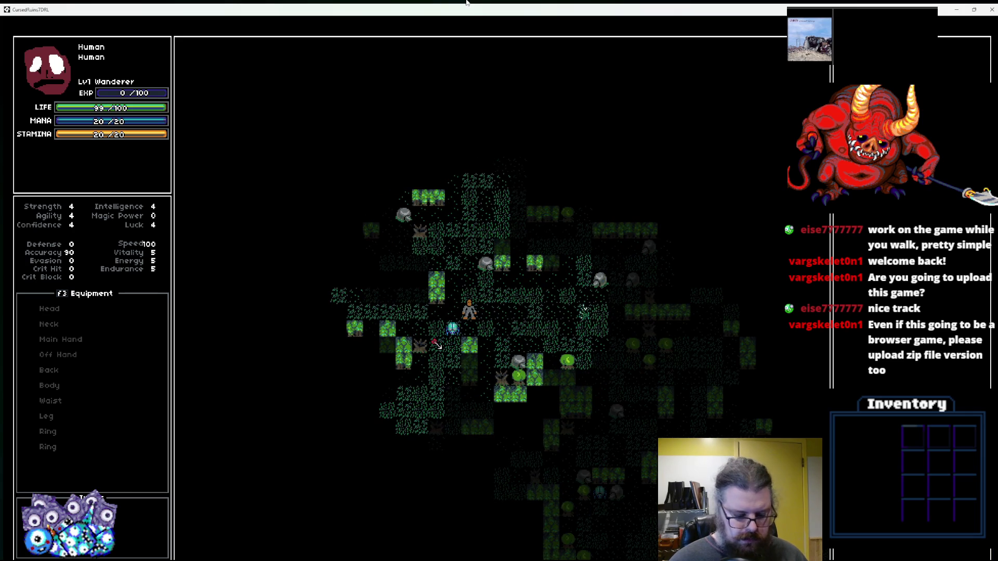
key(Right)
key(Right)
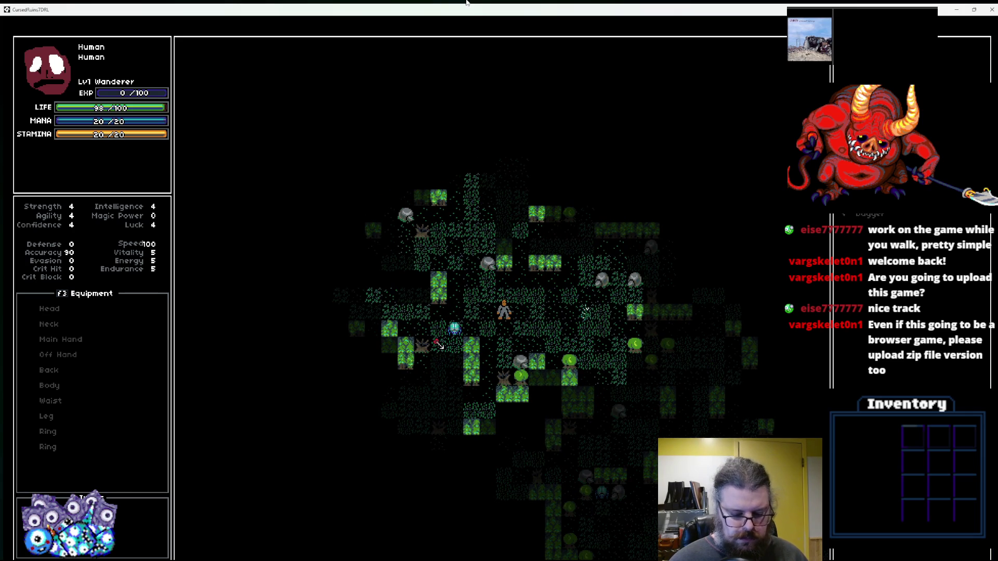
key(Return)
key(Down)
key(Down)
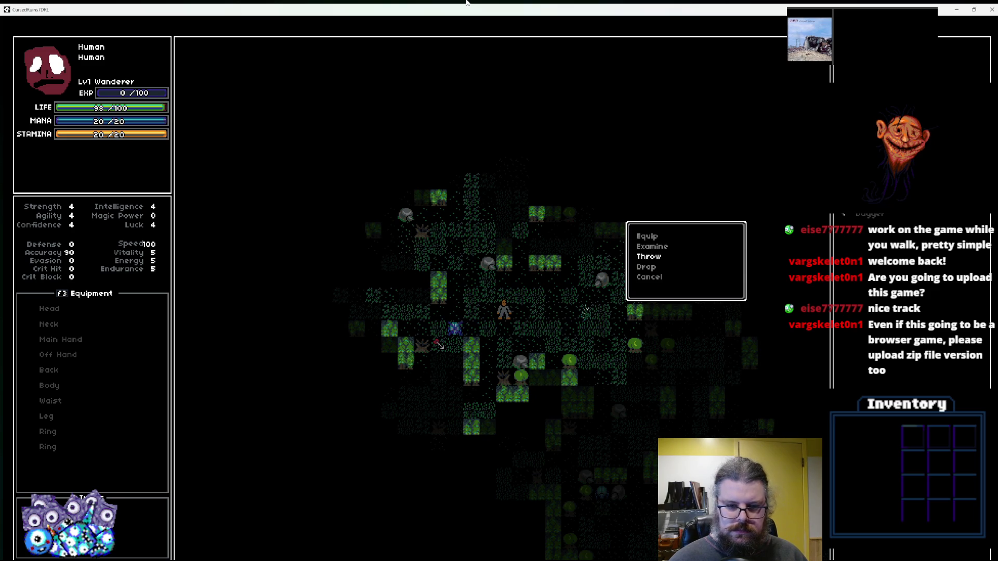
key(Return)
Maneuver around the spider and throw the item at it.
key(Left)
key(Left)
key(Left)
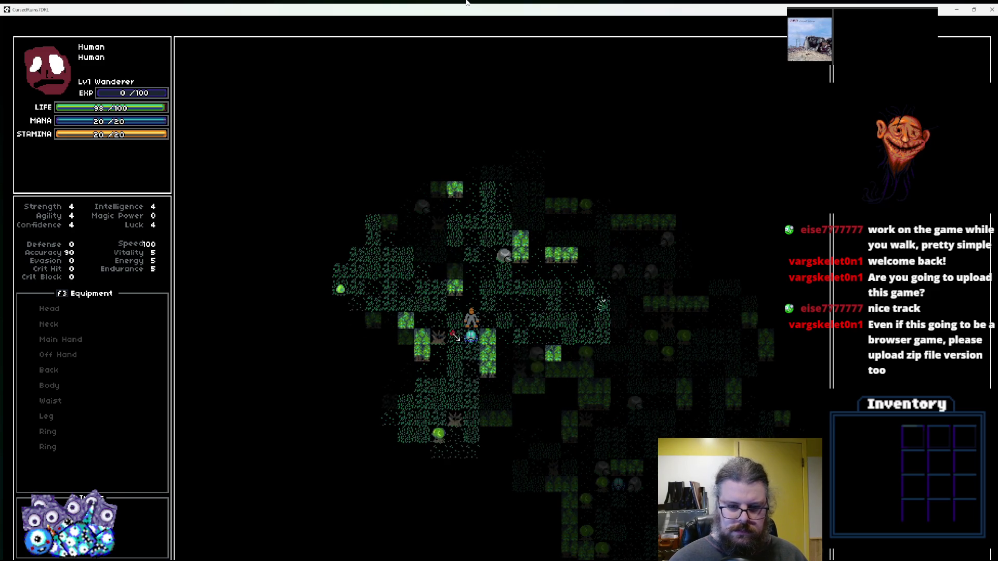
key(Left)
key(Down)
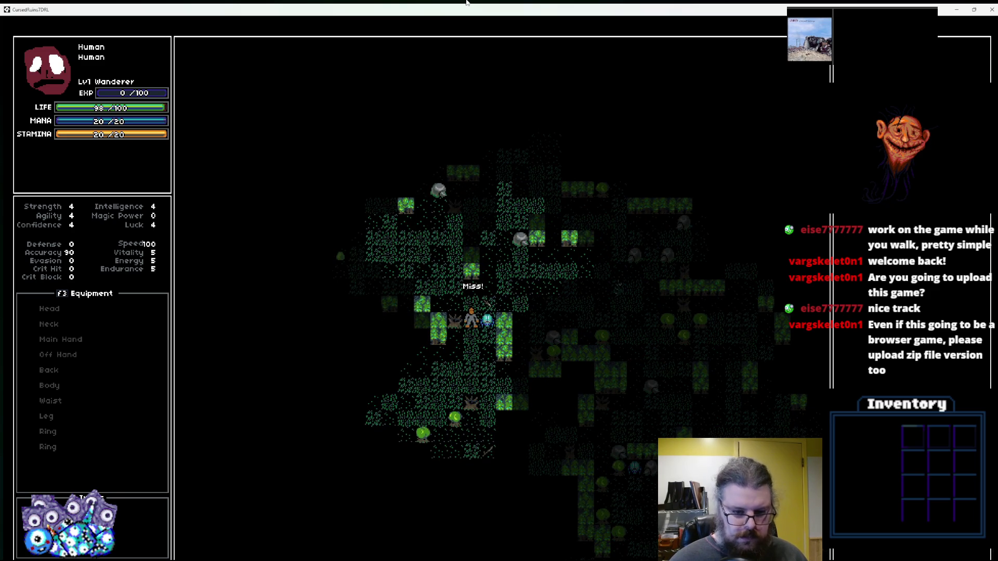
key(Up)
key(Left)
key(Up)
key(Left)
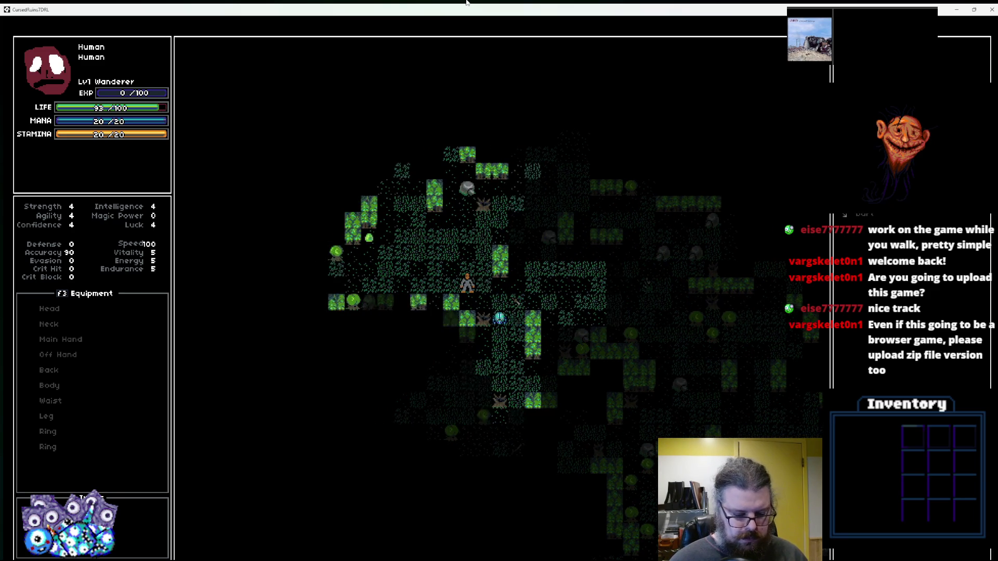
key(Return)
key(Down)
key(Down)
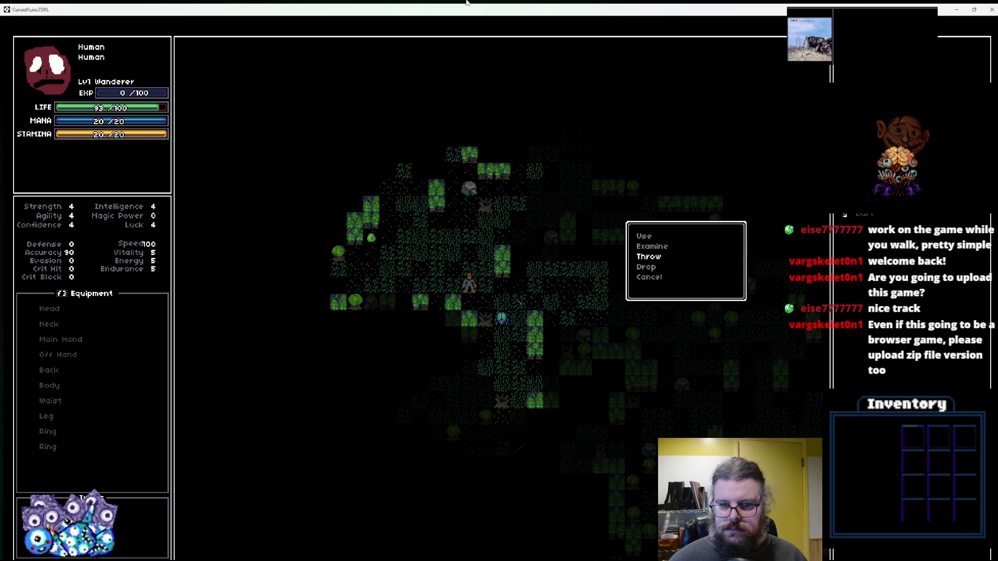
key(Return)
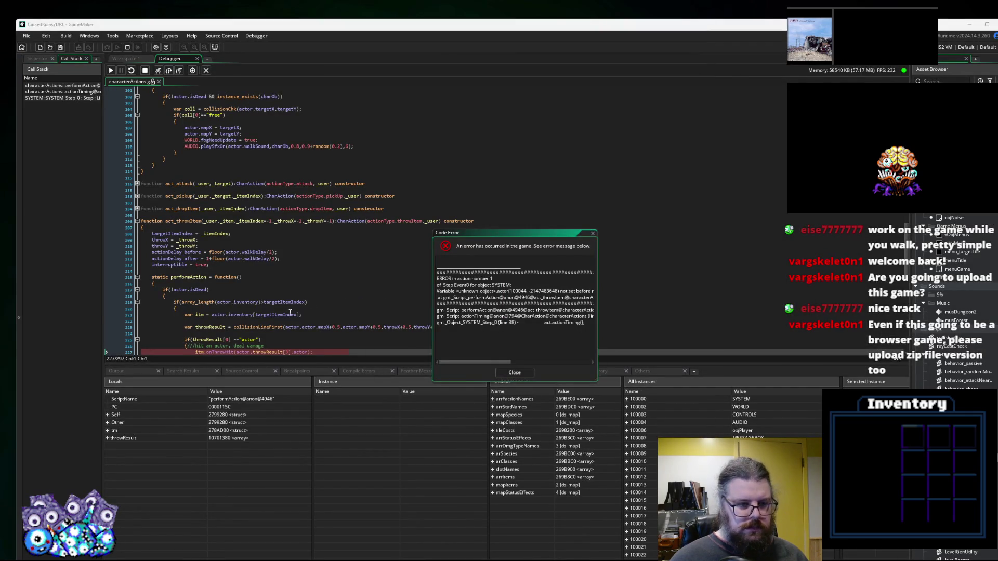
Inspect targetItemIndex and the throwResult values at crashing line 227, then stop debugging.
click(290, 314)
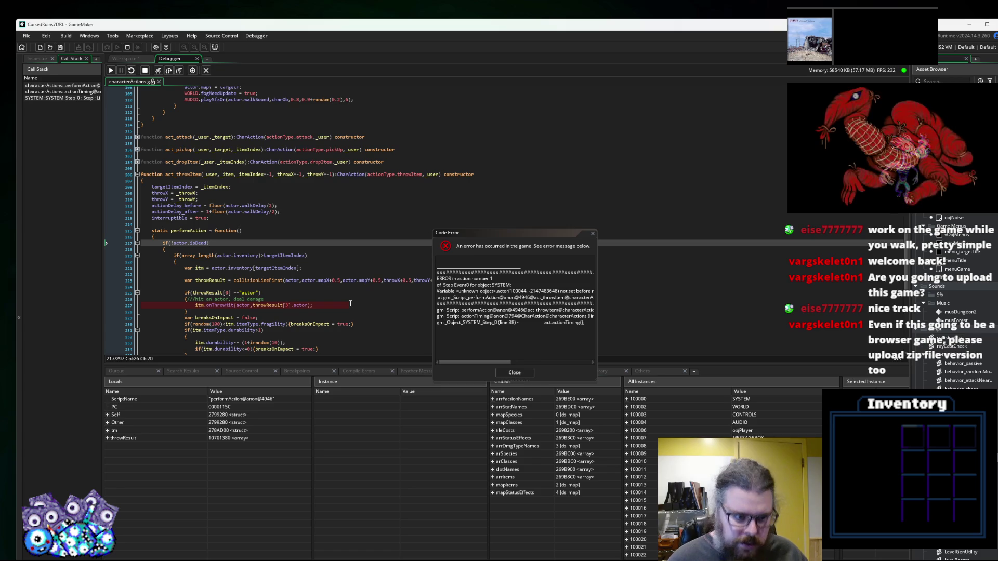
click(350, 303)
scroll(350, 303, down, 3)
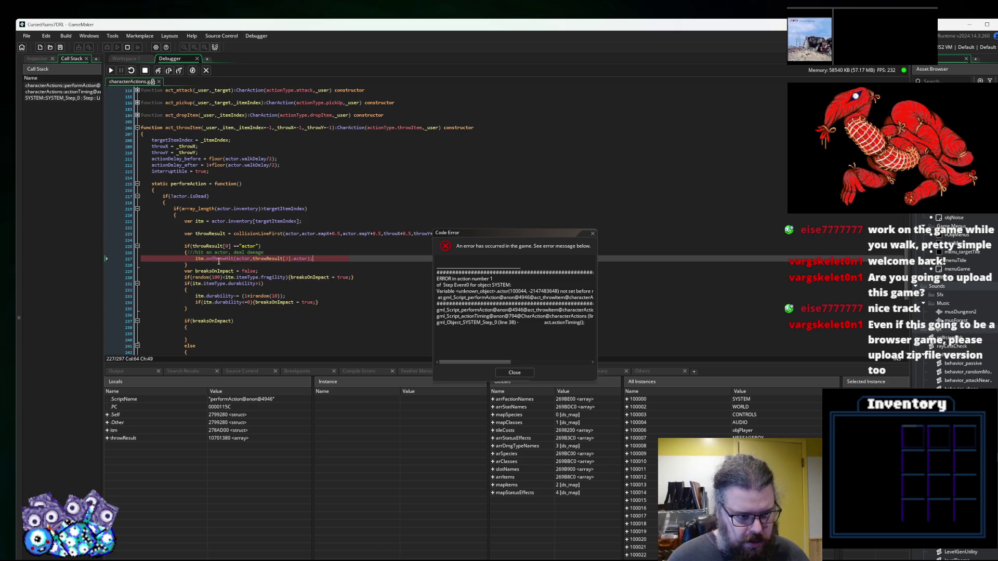
mouse_move(200, 259)
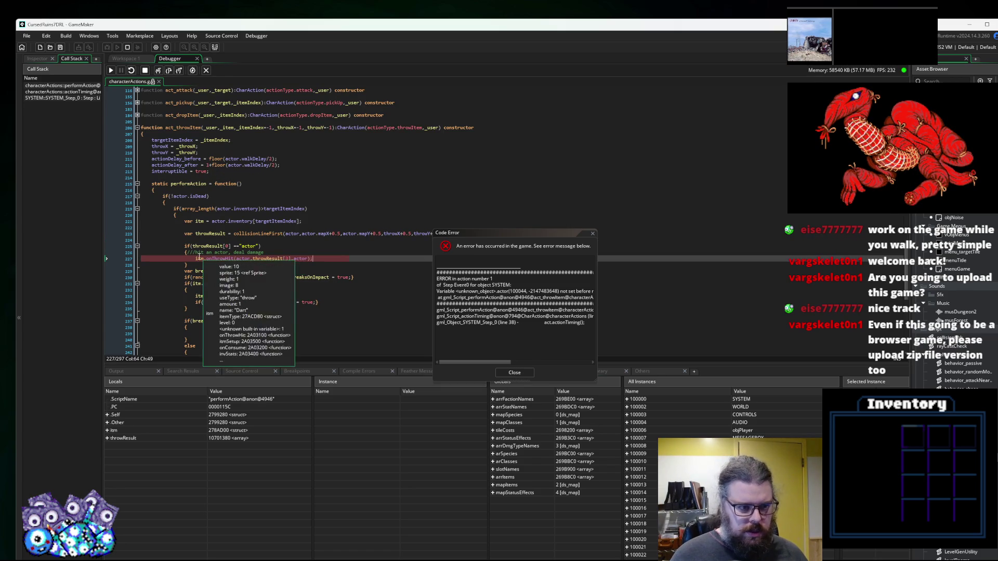
mouse_move(249, 258)
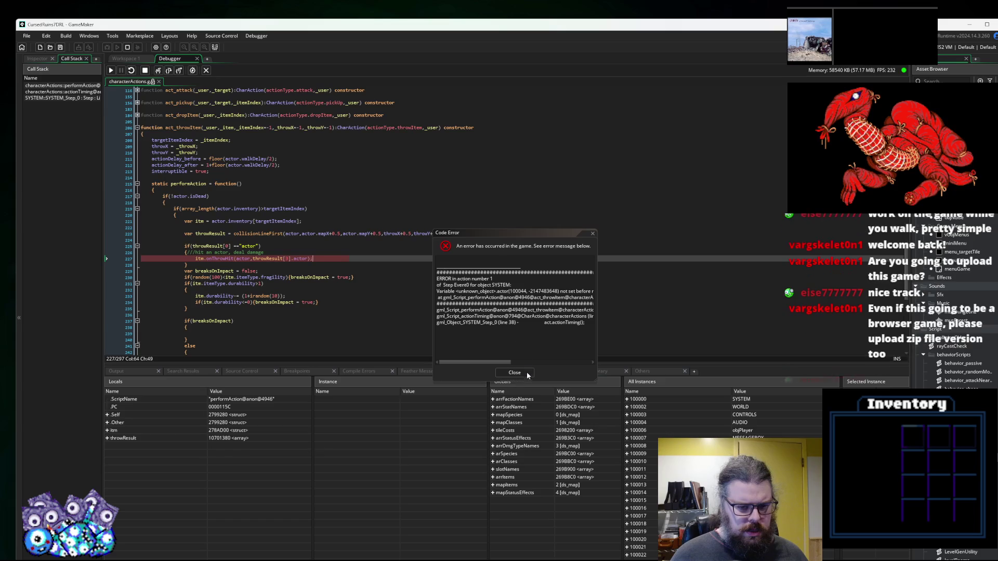
mouse_move(296, 258)
key(F10)
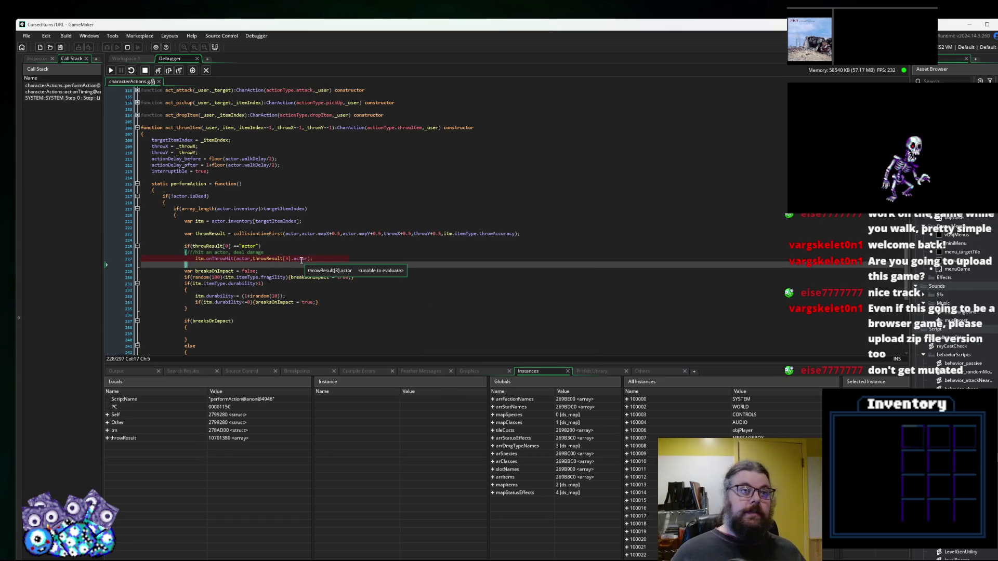
double_click(301, 258)
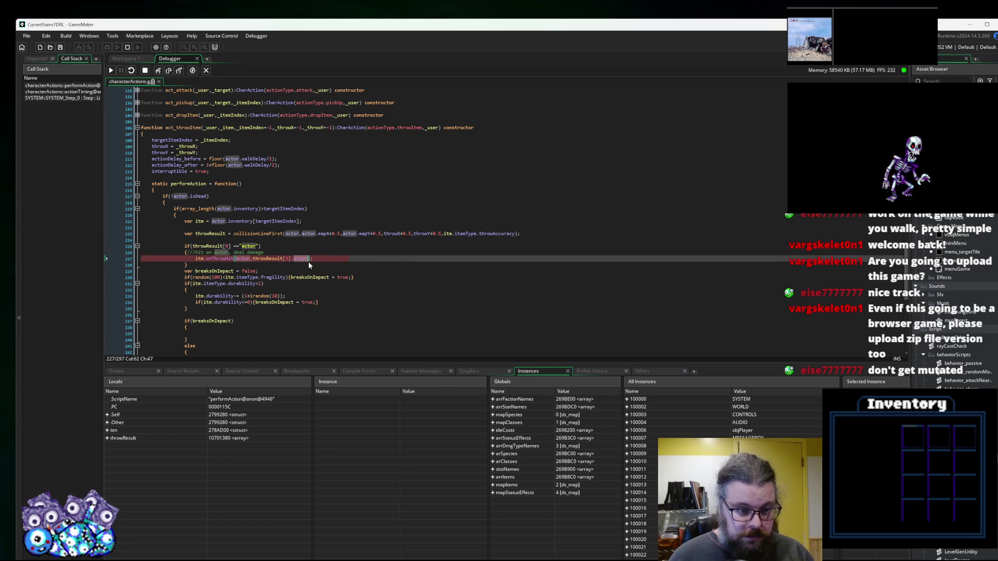
click(146, 73)
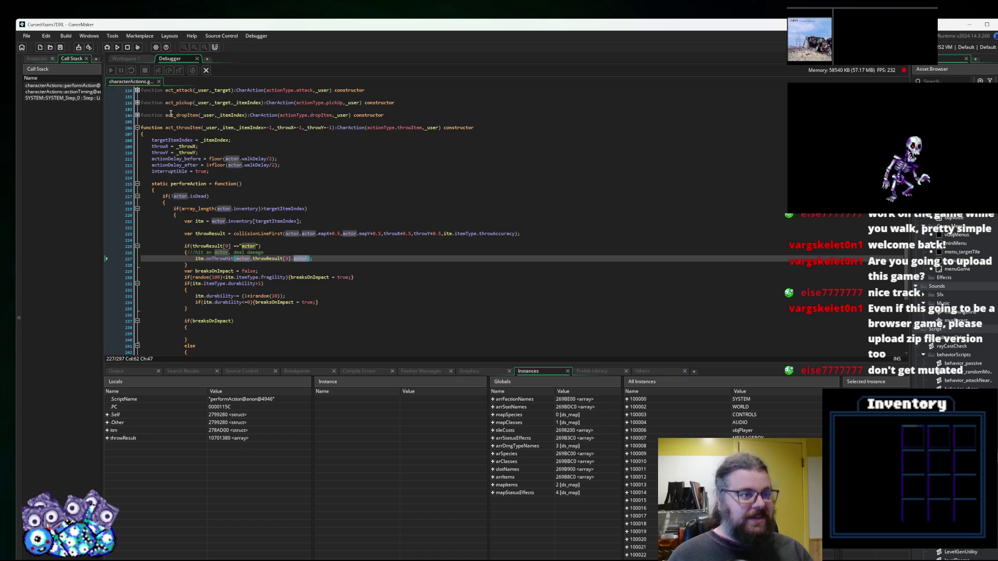
click(350, 296)
Delete '.actor' after throwResult[3] on line 227 and save the project.
double_click(300, 258)
key(BackSpace)
click(324, 246)
click(60, 47)
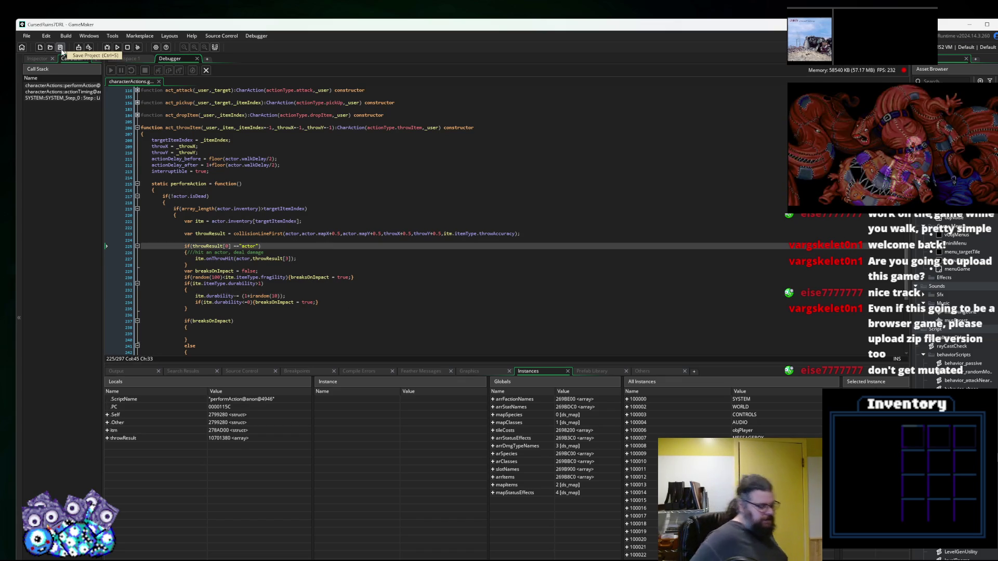